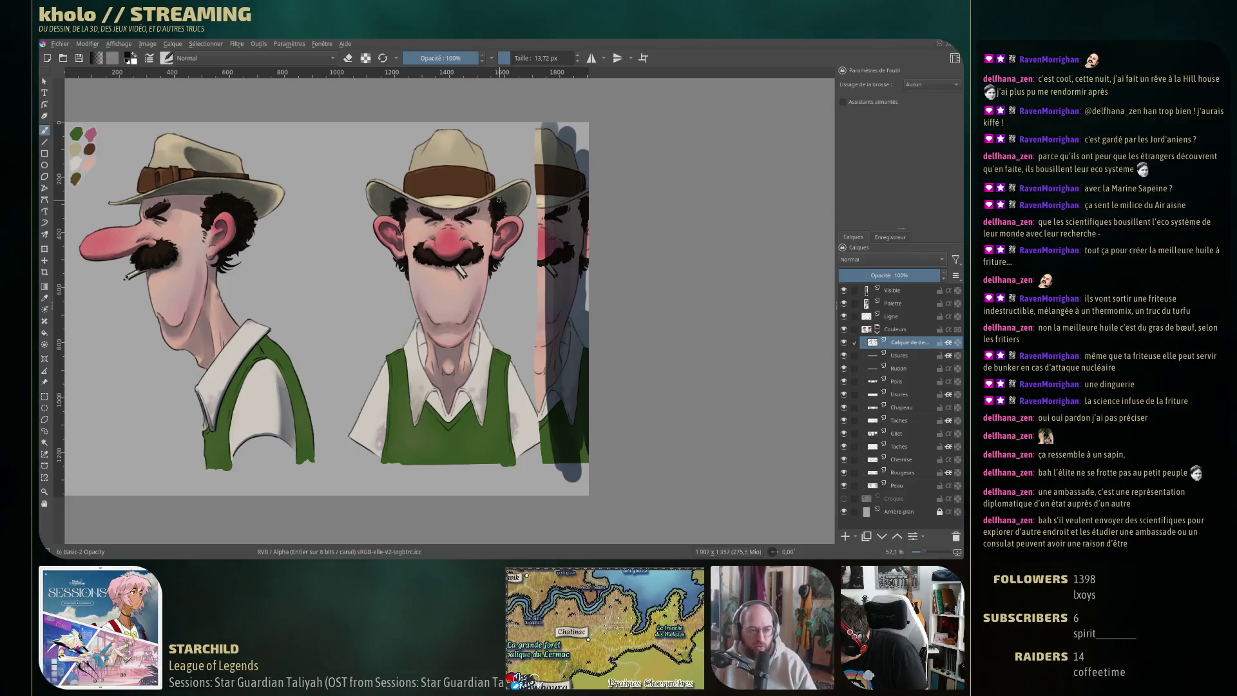
Shrink the brush, toggle eraser mode, and save the turnaround as Rotation.kra
key(bracketleft)
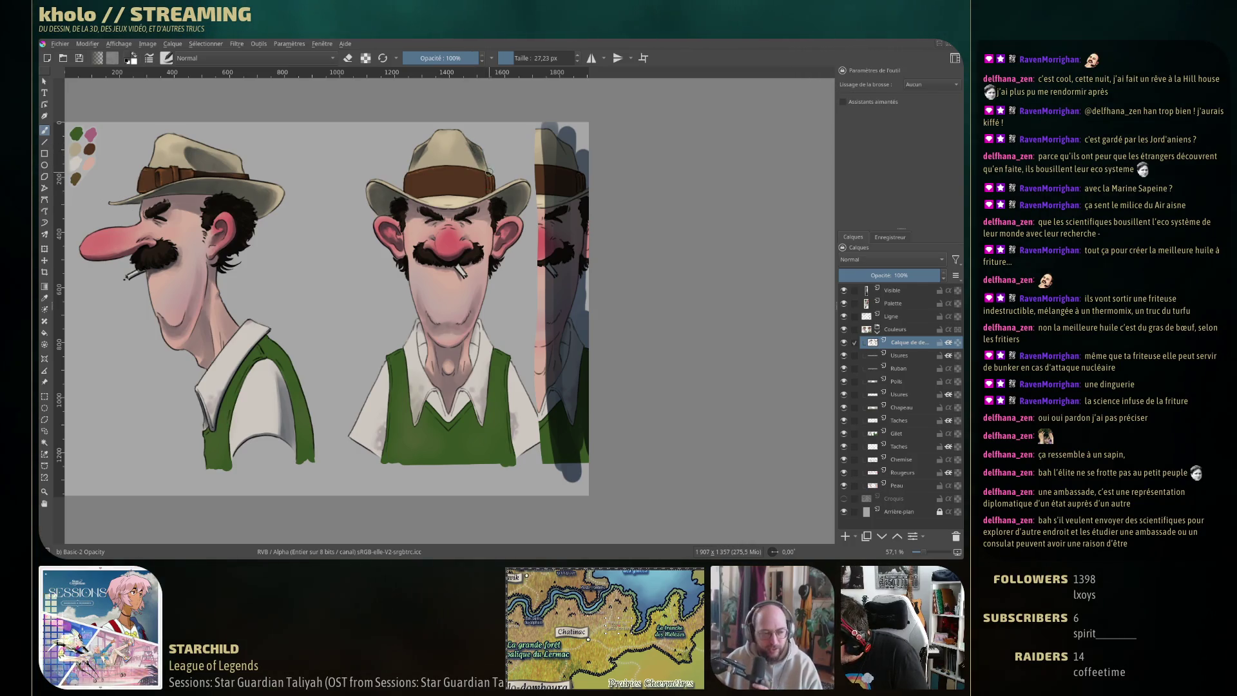
key(e)
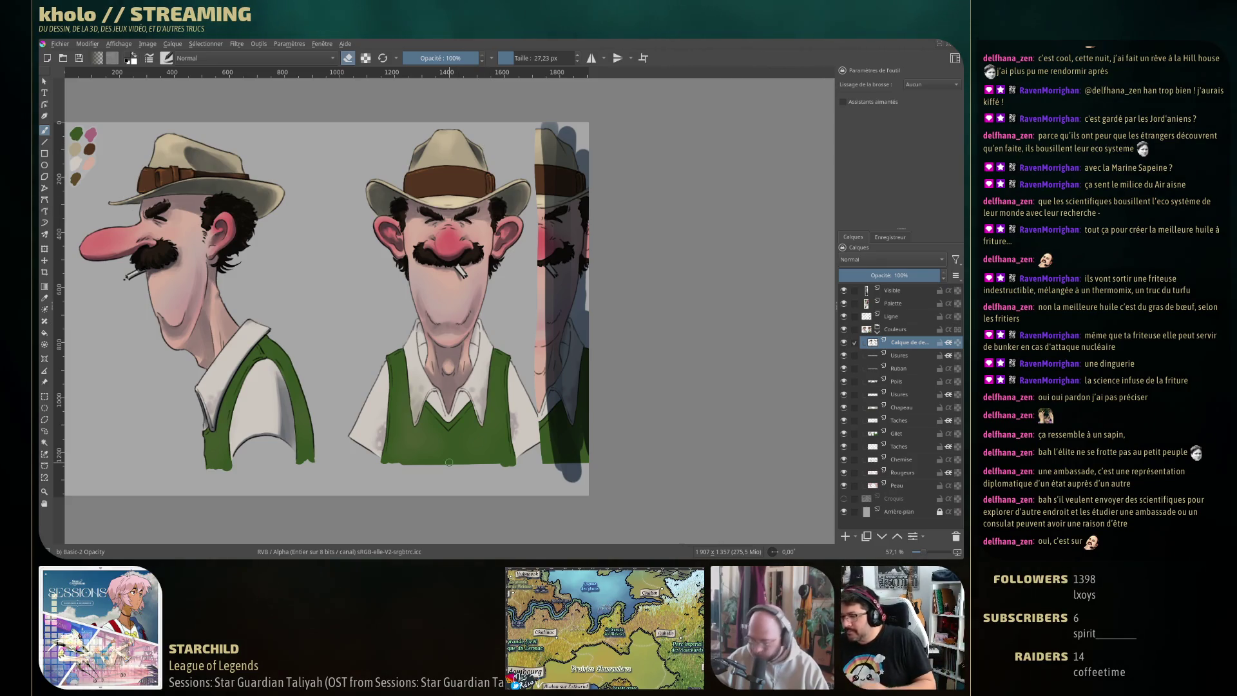
key(ctrl+s)
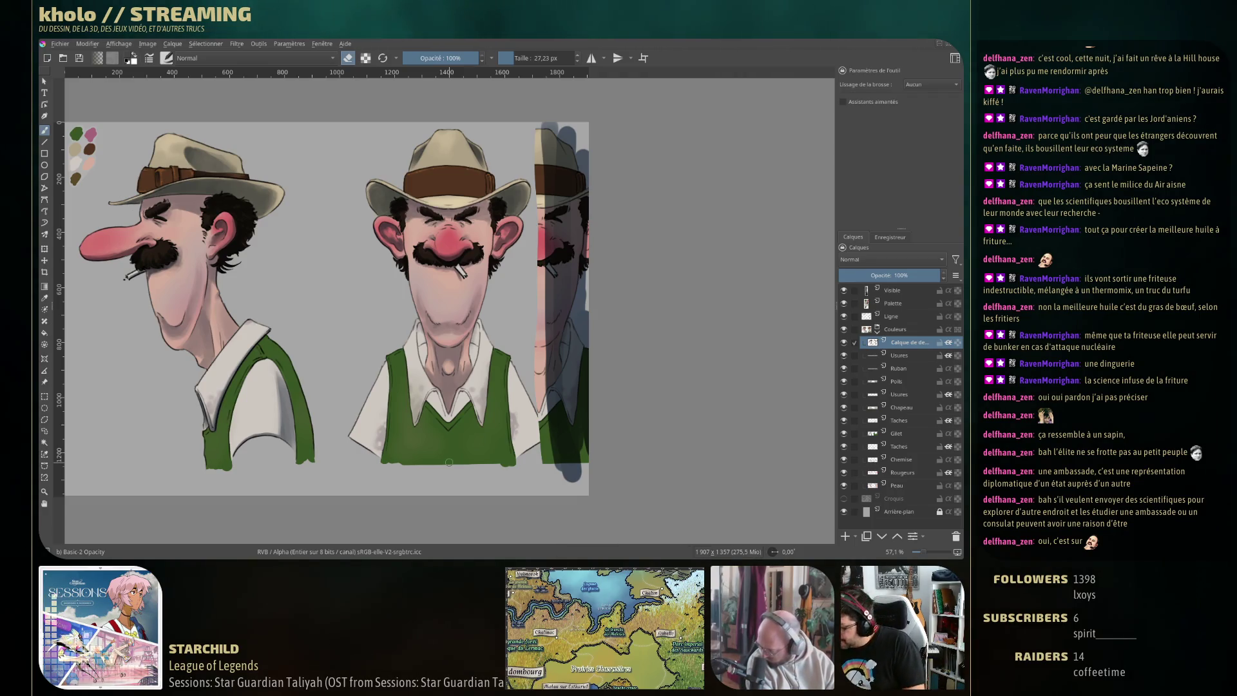
Paint dark shading strokes under the left and right sides of the front-view collar
drag(449, 461, 443, 423)
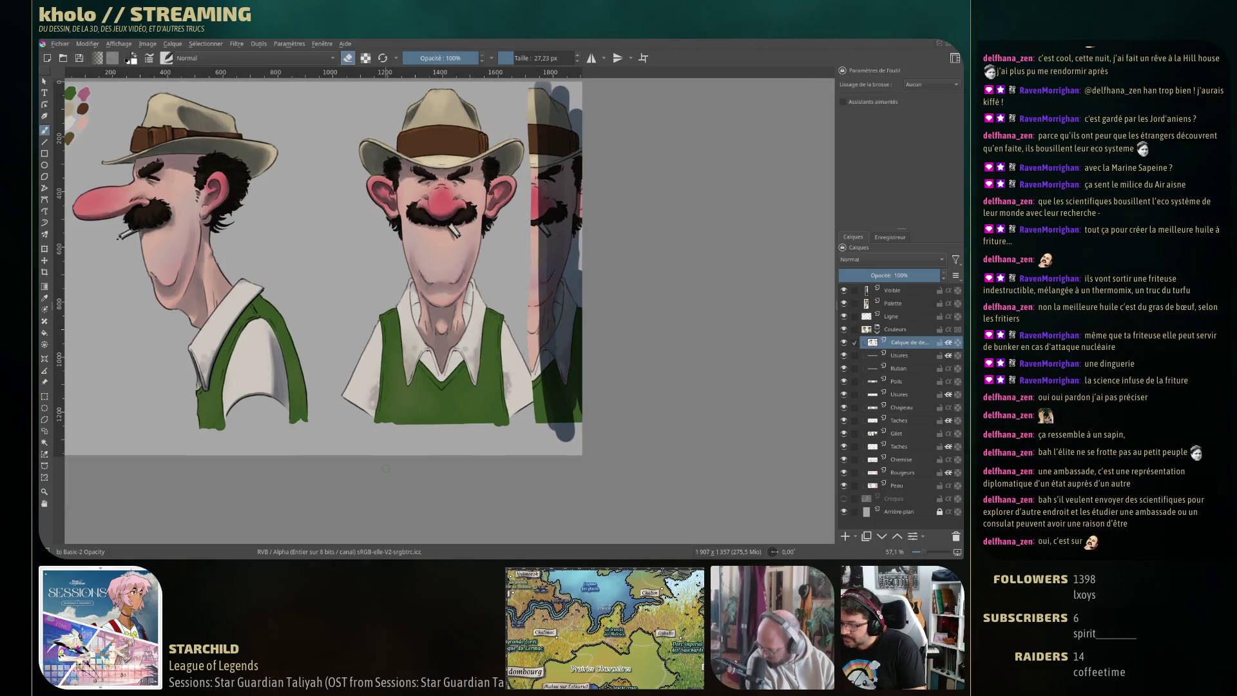
key(e)
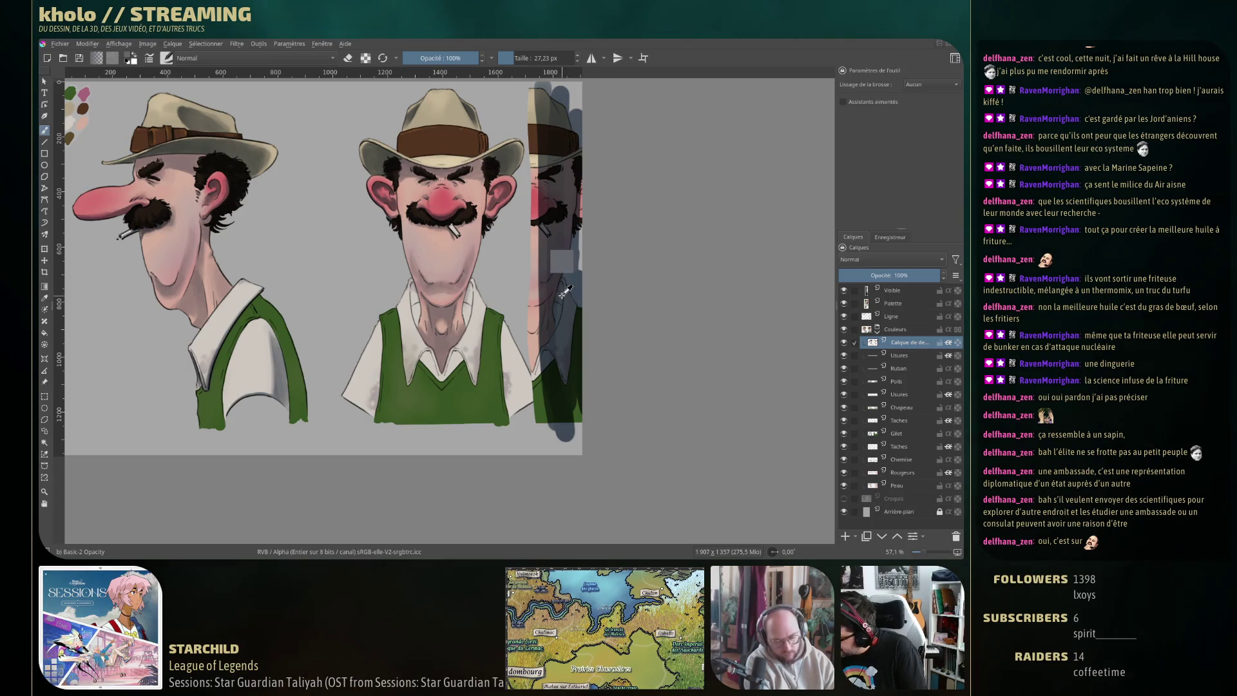
drag(414, 283, 416, 316)
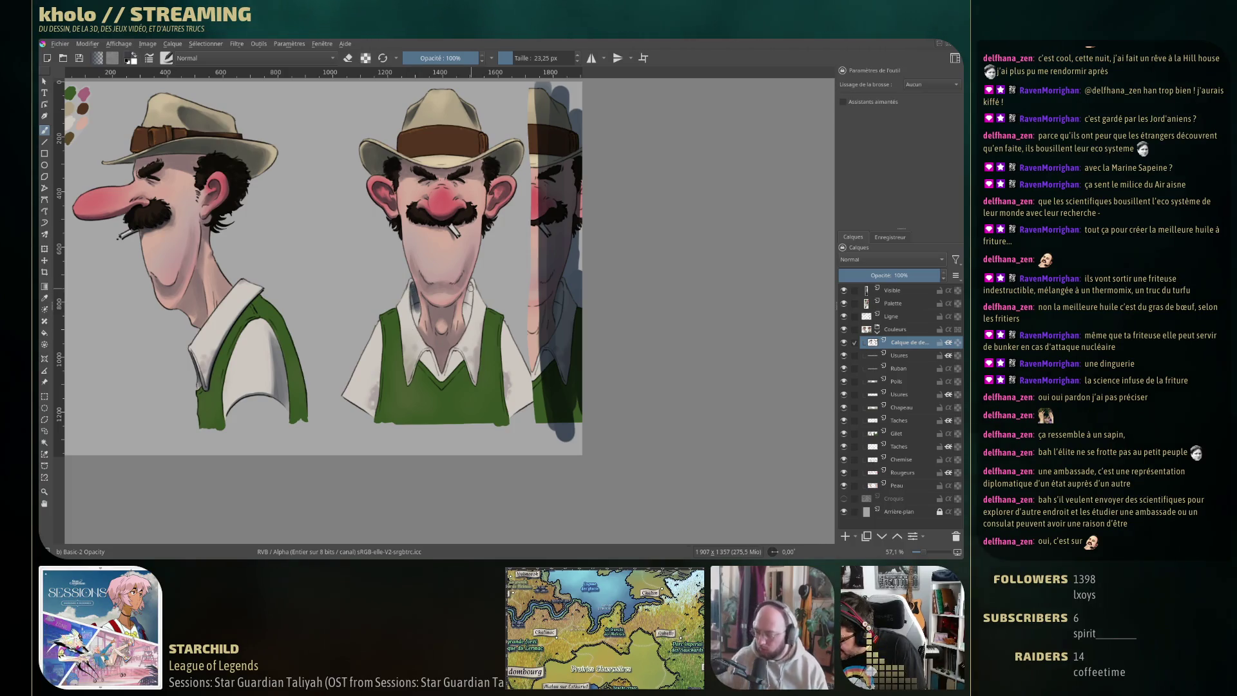
mouse_move(469, 279)
mouse_down()
mouse_move(466, 324)
mouse_move(466, 309)
mouse_up()
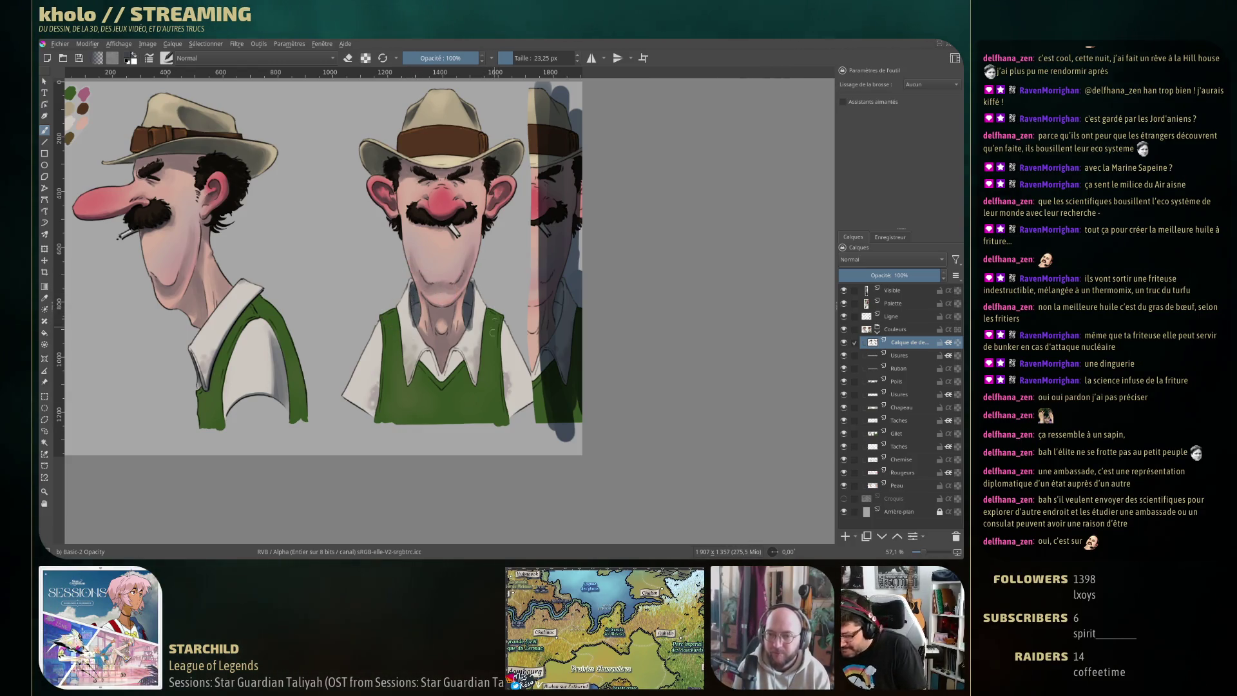
Toggle the eraser off again and resize the brush to 26.96 px
key(e)
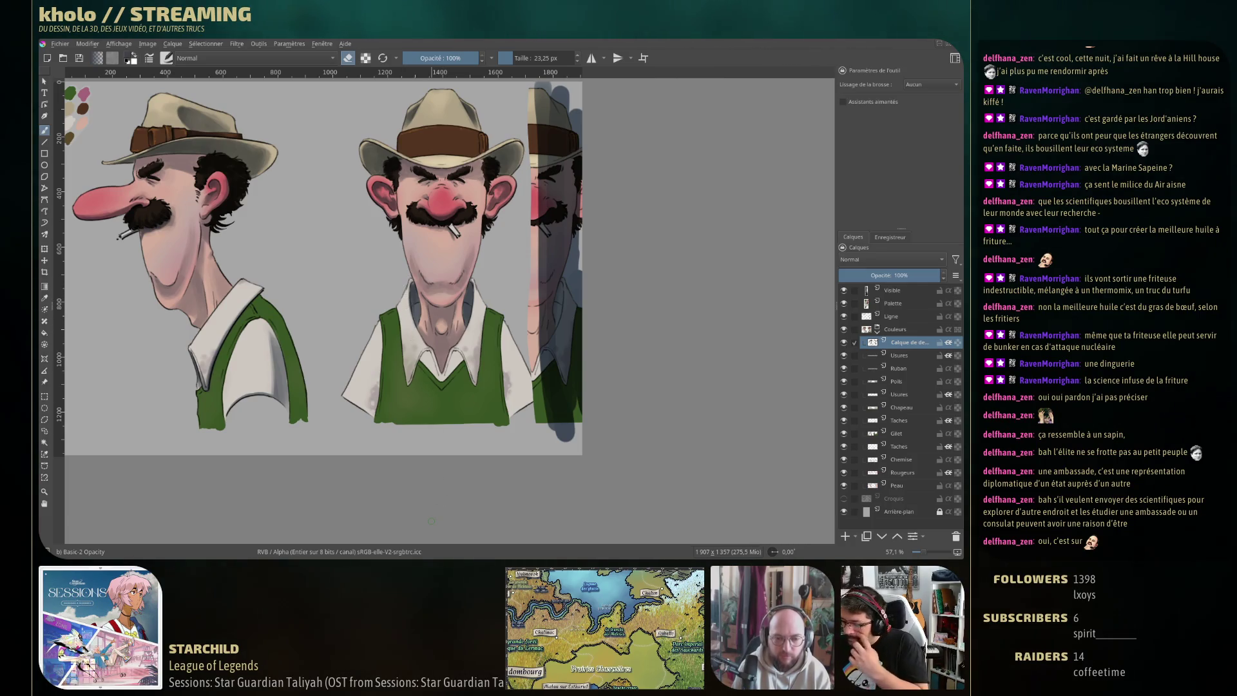
key(e)
key(bracketleft)
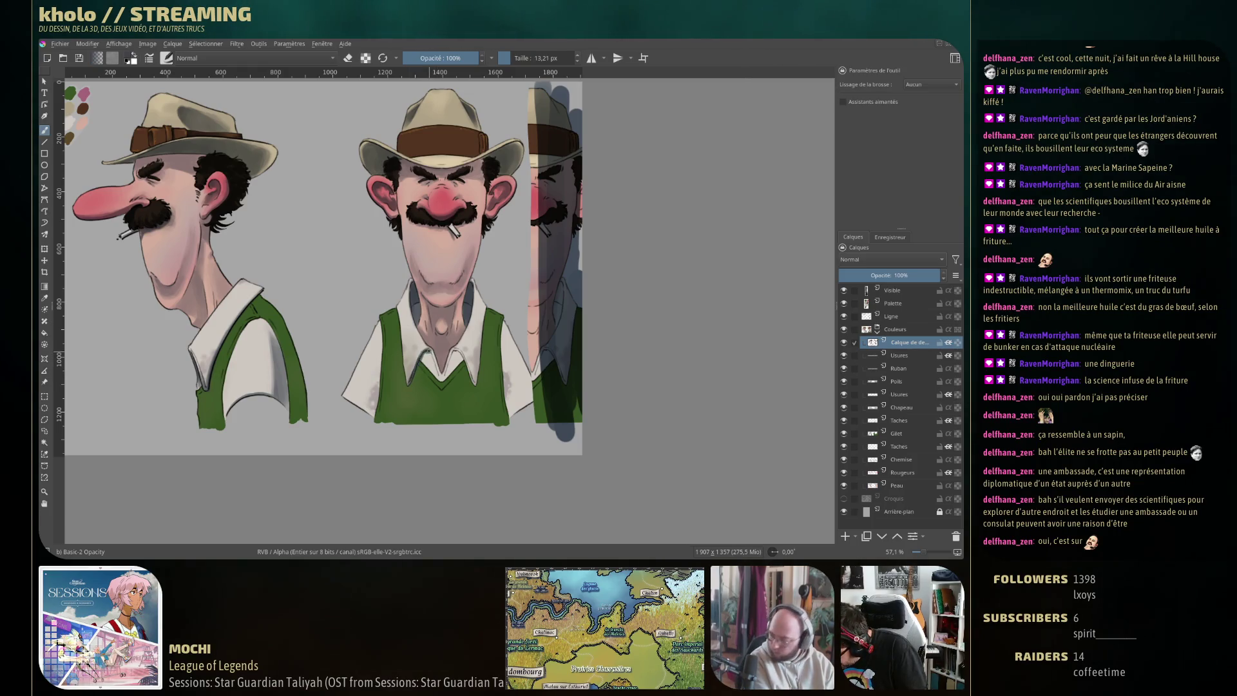
drag(424, 356, 425, 359)
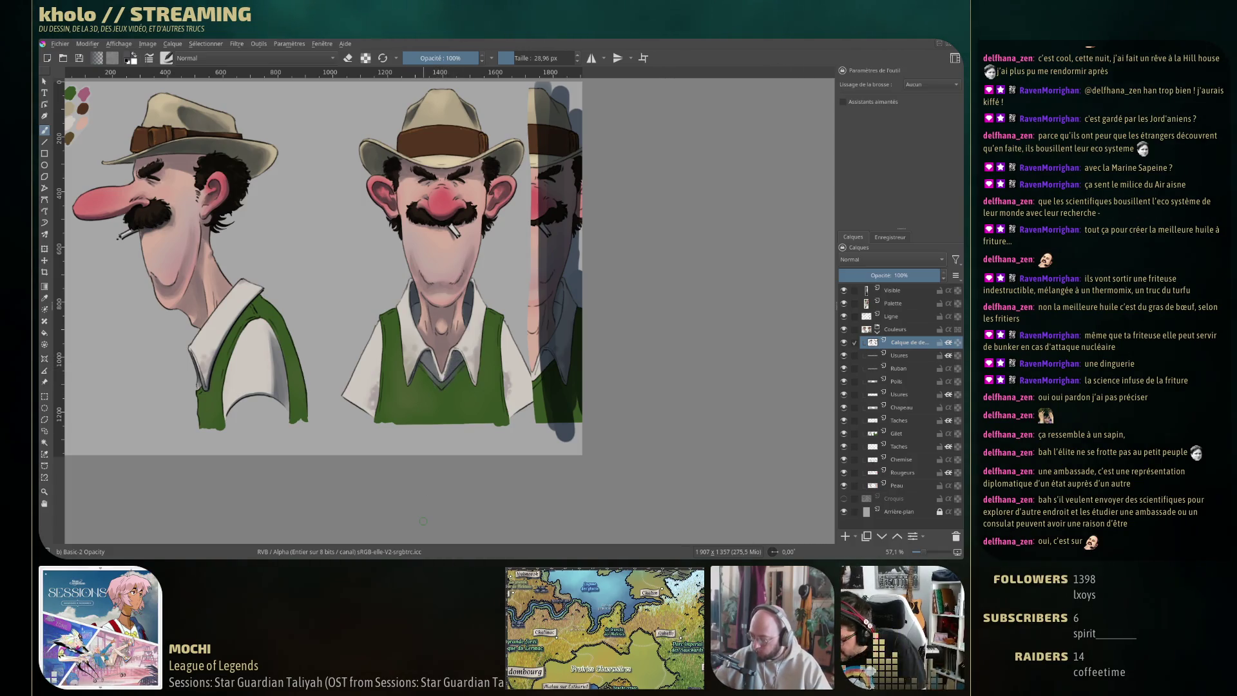
key(e)
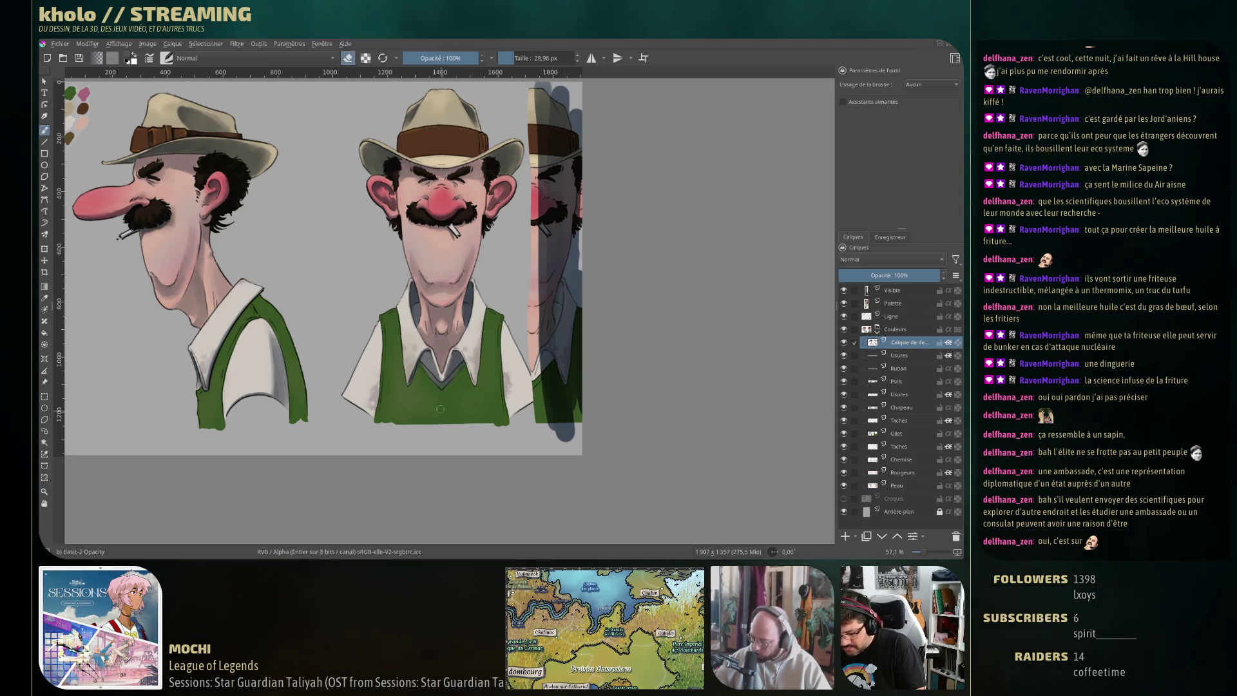
drag(436, 404, 435, 379)
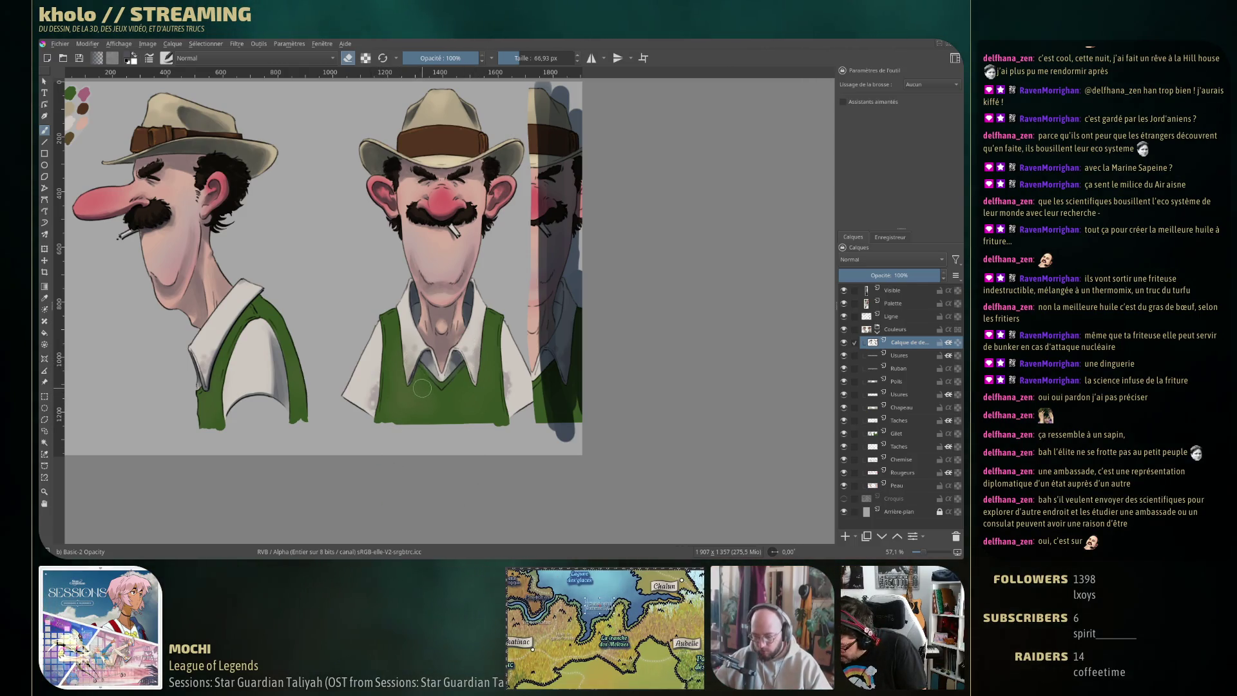
drag(418, 374, 421, 368)
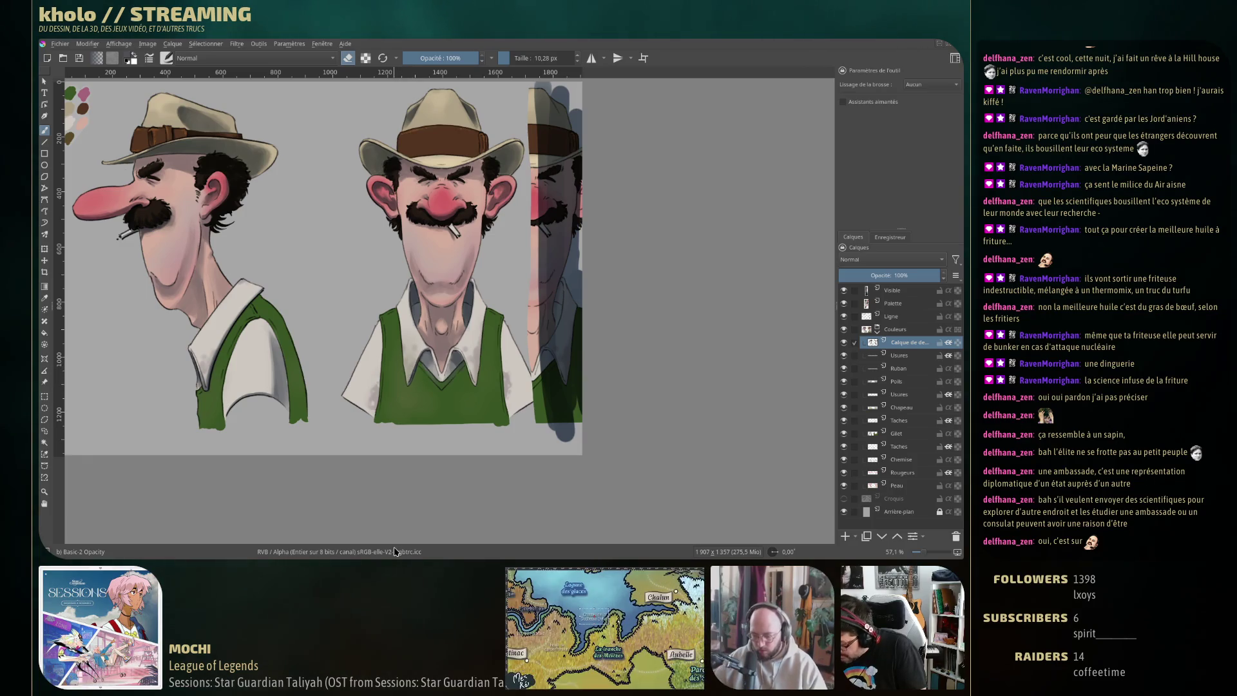
key(e)
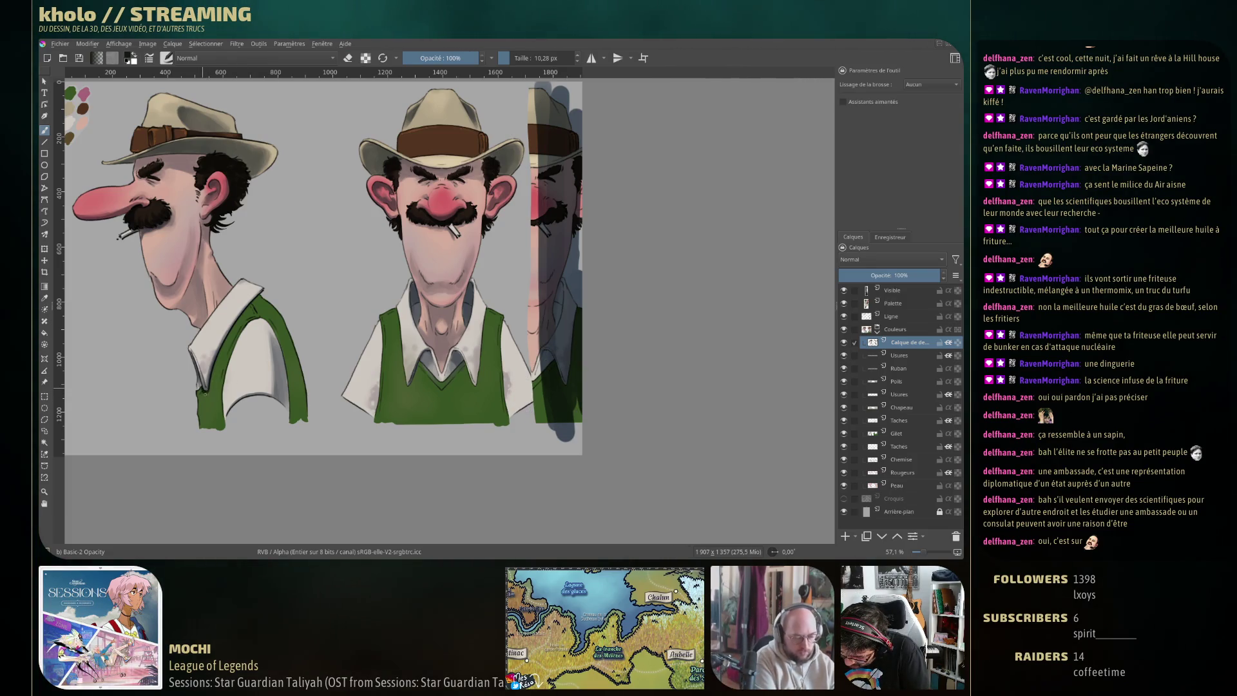
shift+drag(208, 397, 212, 386)
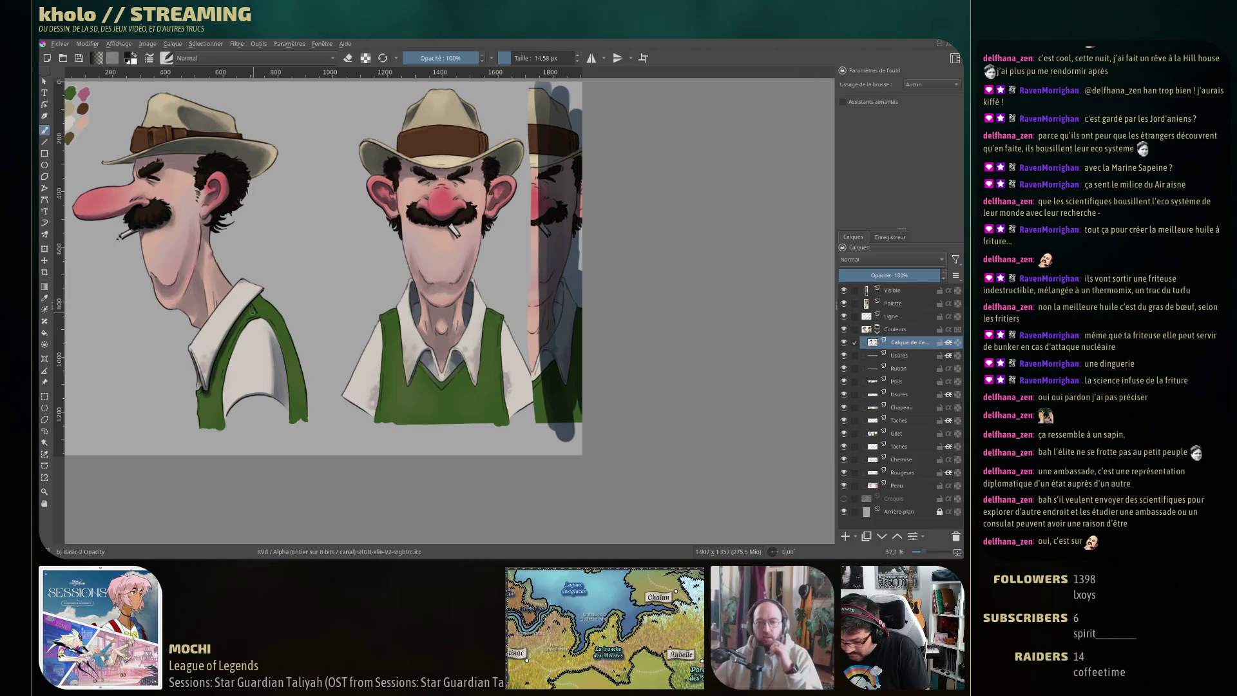
key(e)
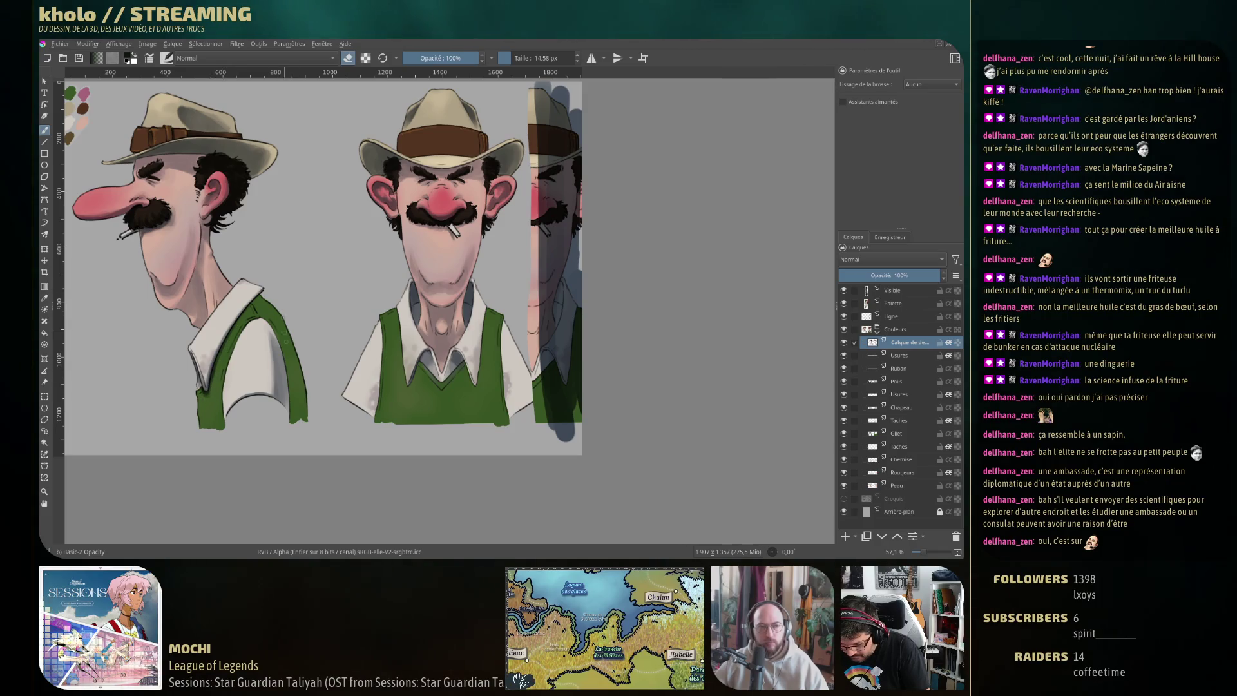
key(e)
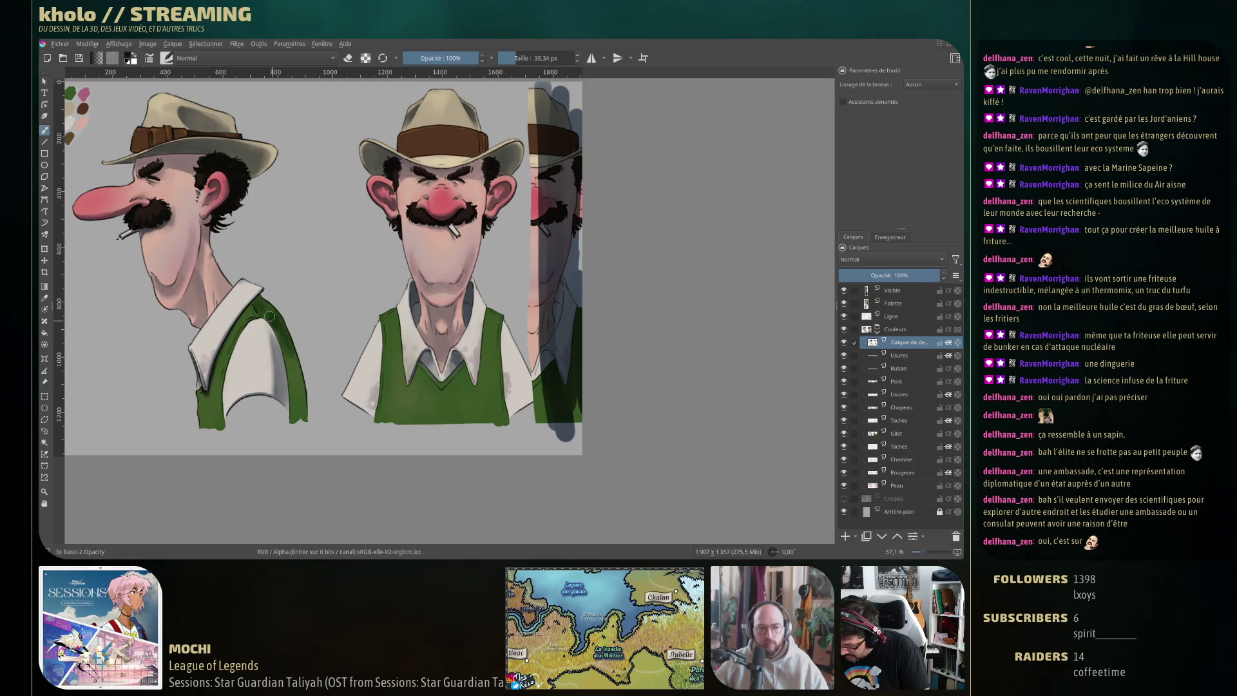
Darken the right edge of the profile view's vest with three dark green strokes
drag(269, 316, 286, 383)
drag(284, 338, 297, 418)
drag(289, 366, 303, 418)
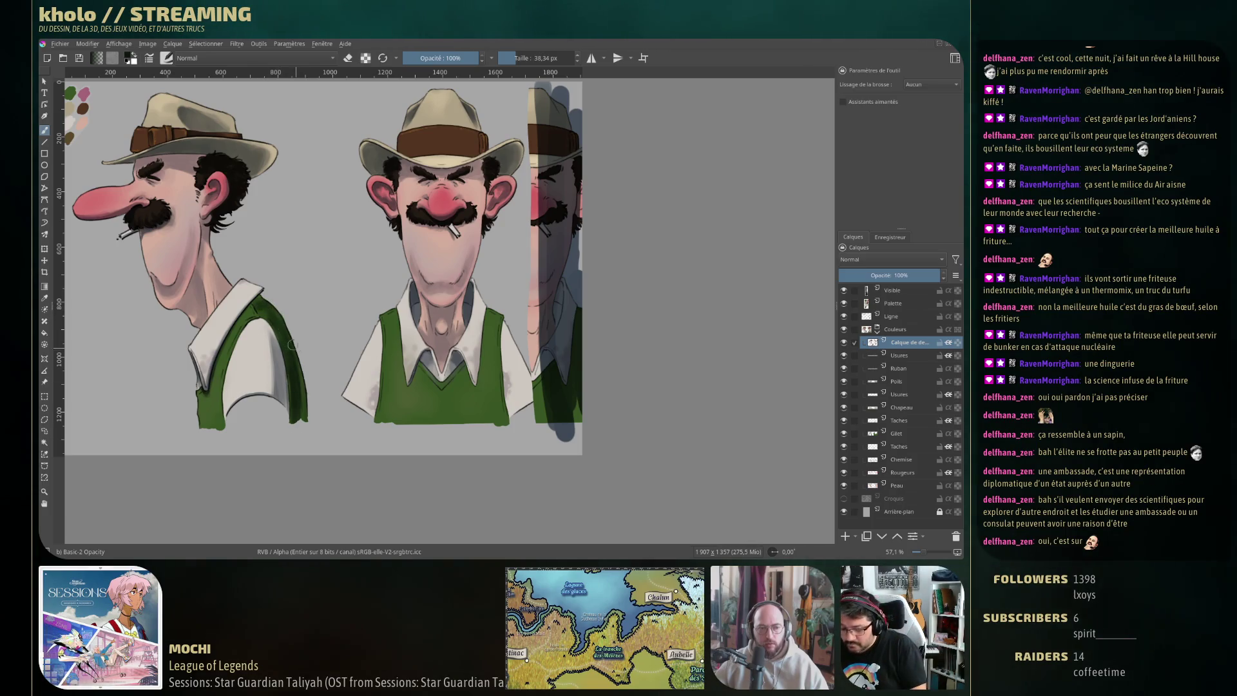
key(e)
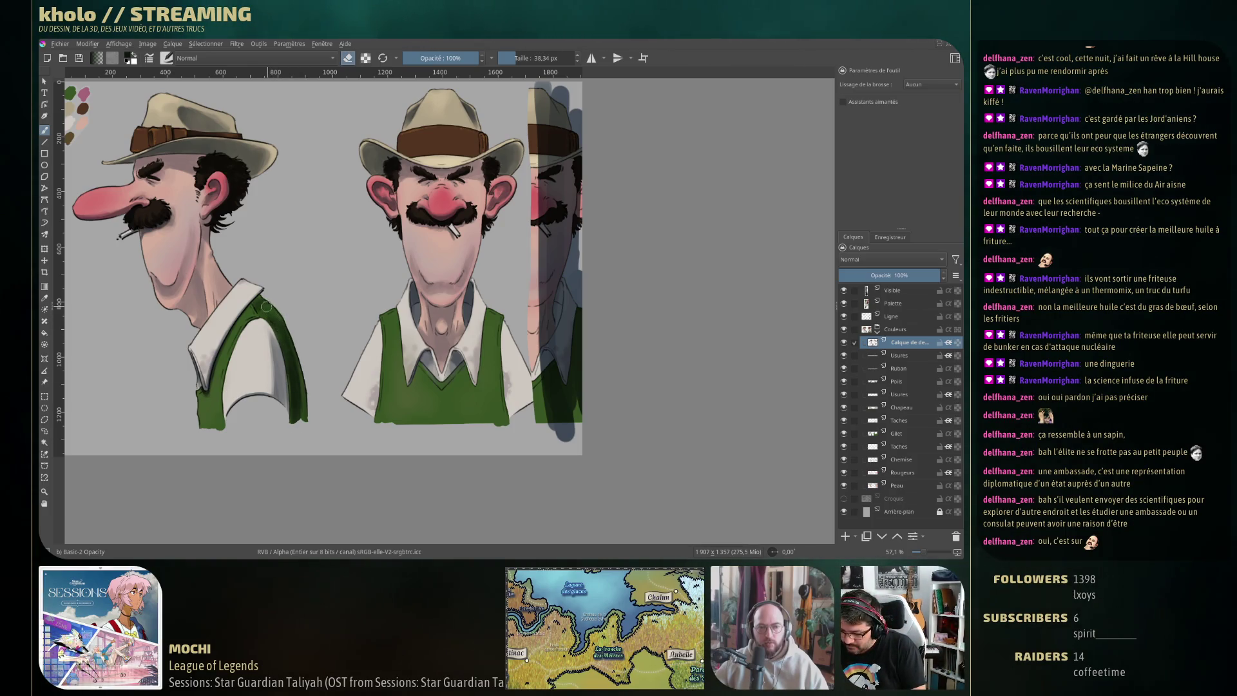
key(e)
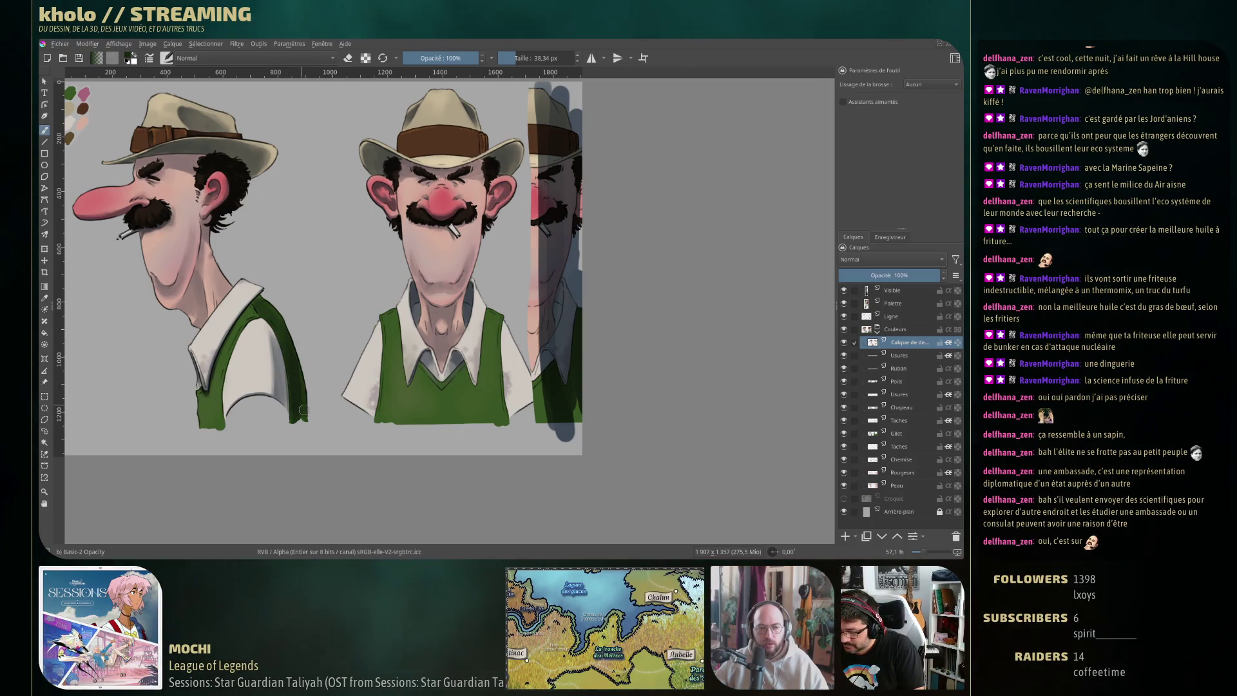
key(e)
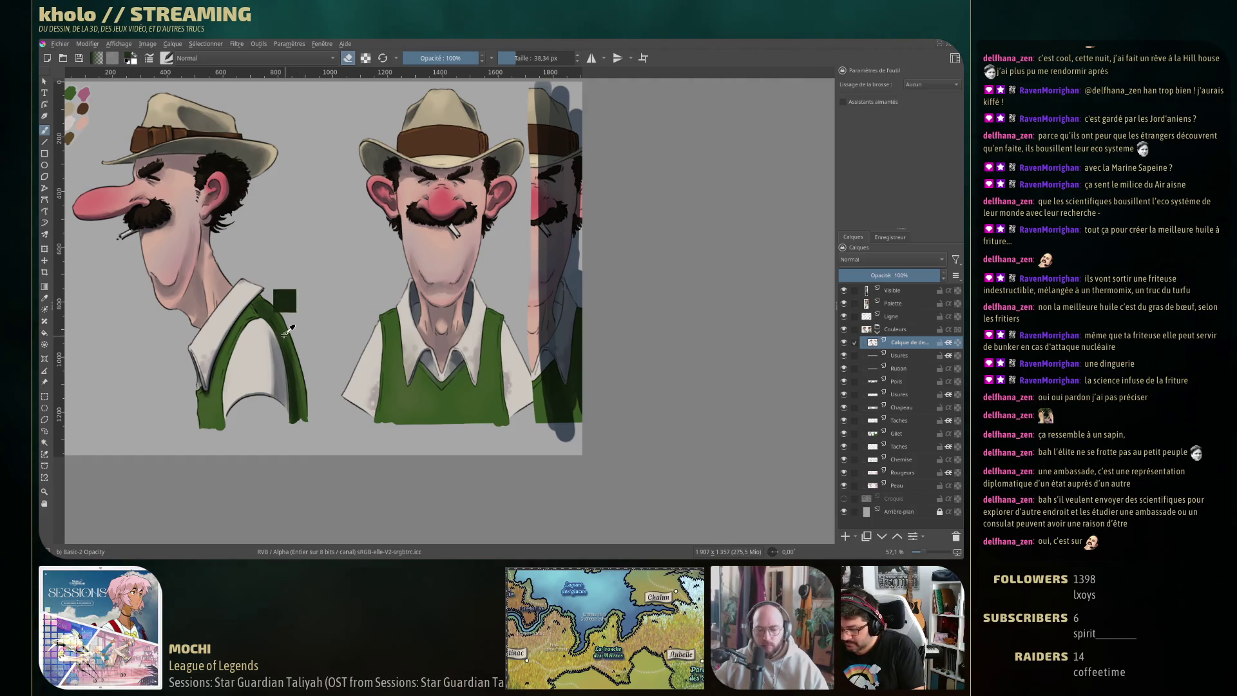
key(e)
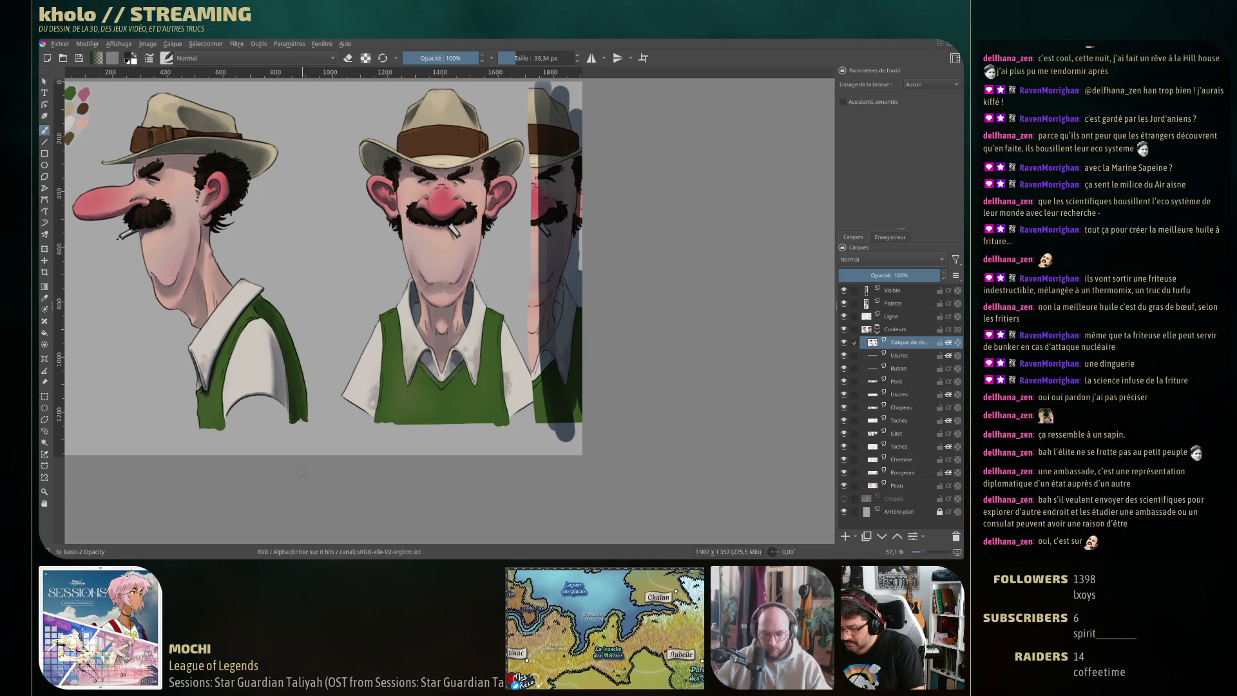
Undo a stray green stroke, shrink the brush to 19.26 px, and pan to the lower canvas
drag(242, 357, 309, 357)
key(ctrl+z)
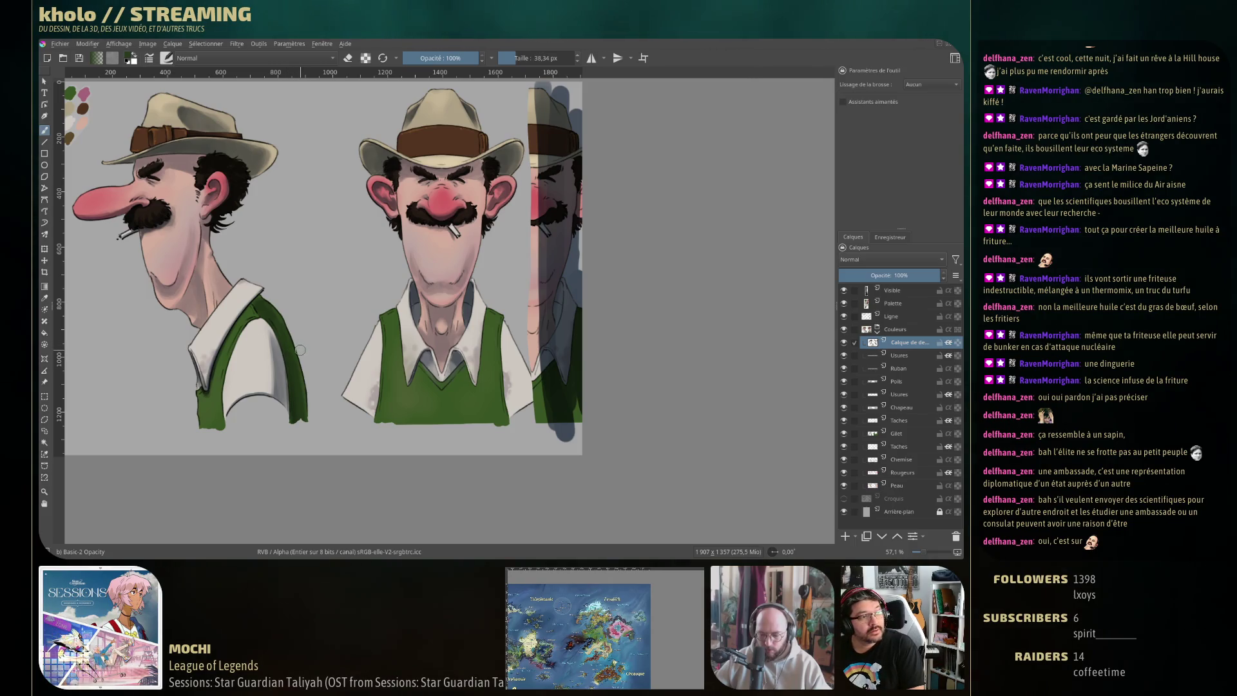
key(e)
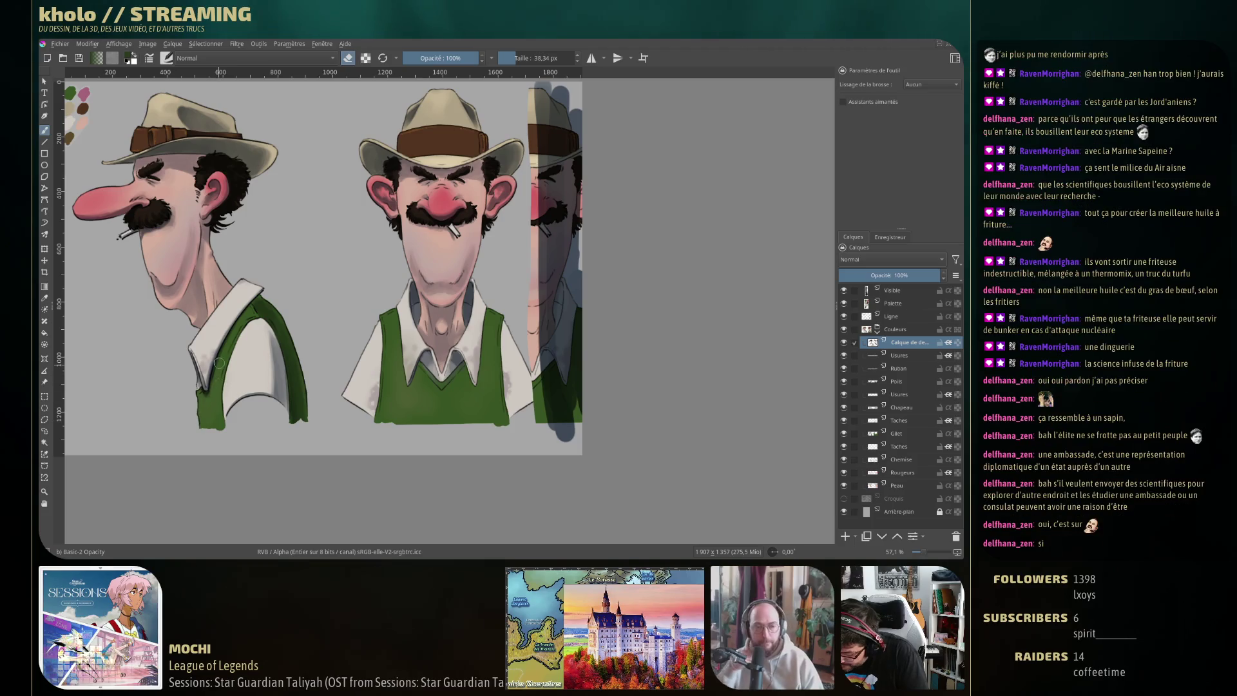
key(e)
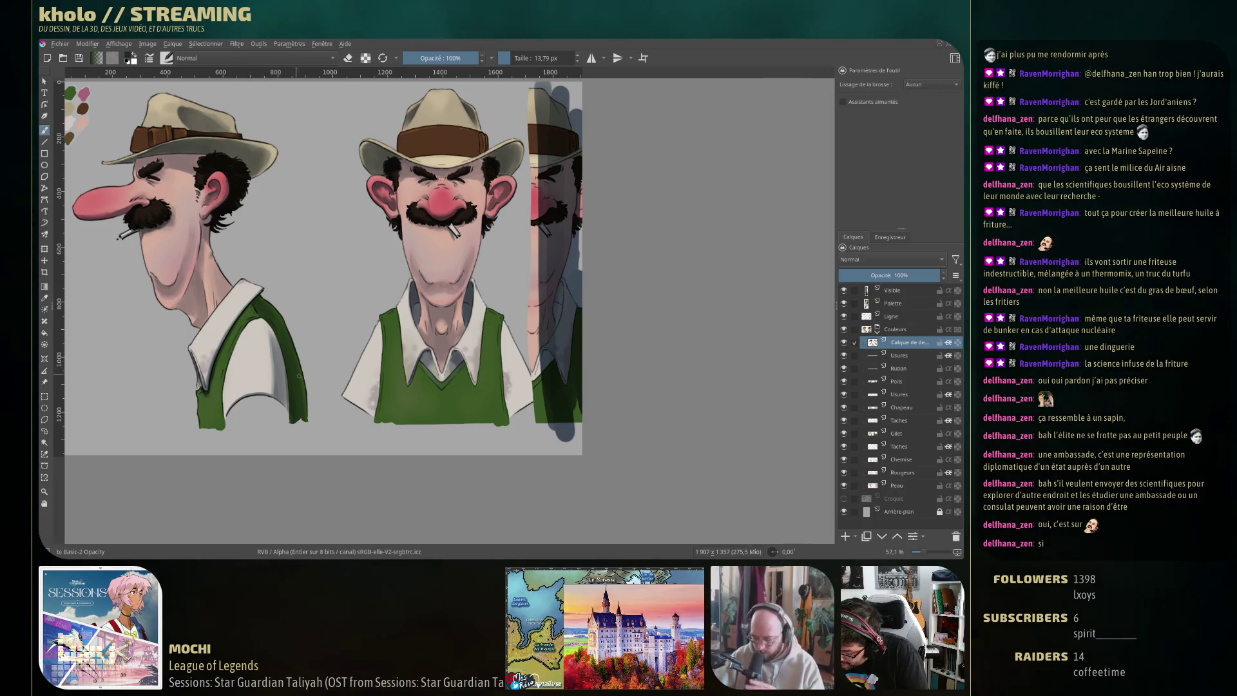
key(bracketleft)
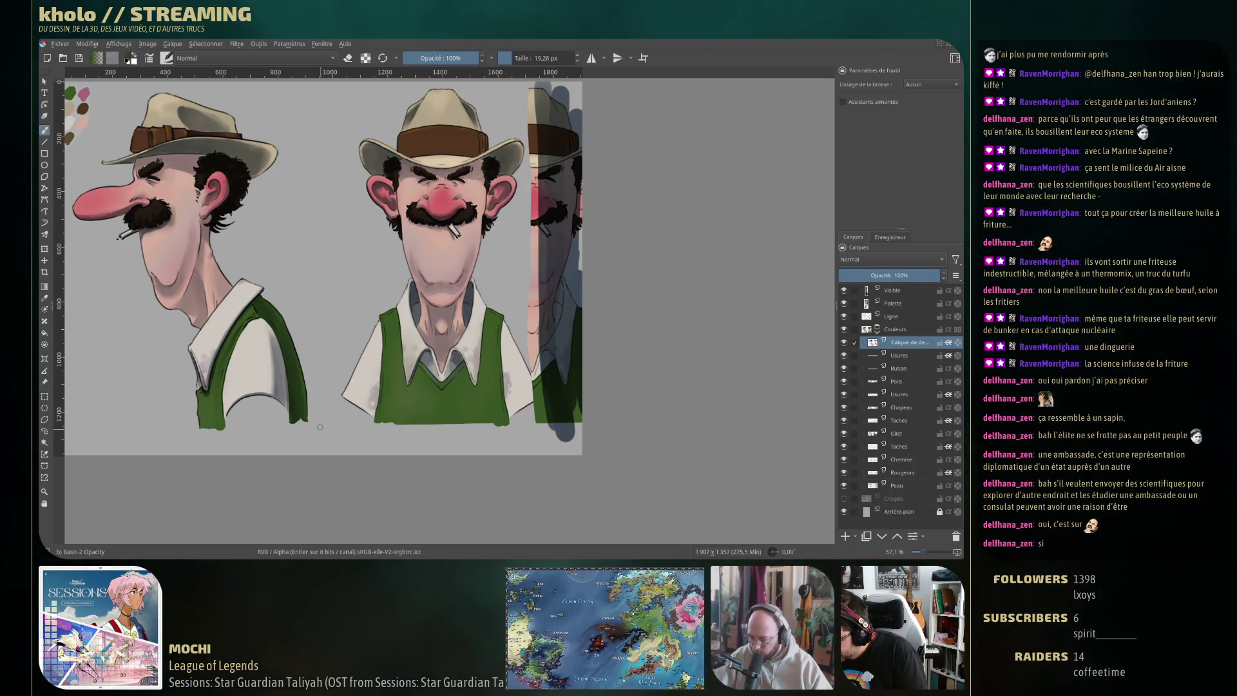
drag(313, 384, 251, 313)
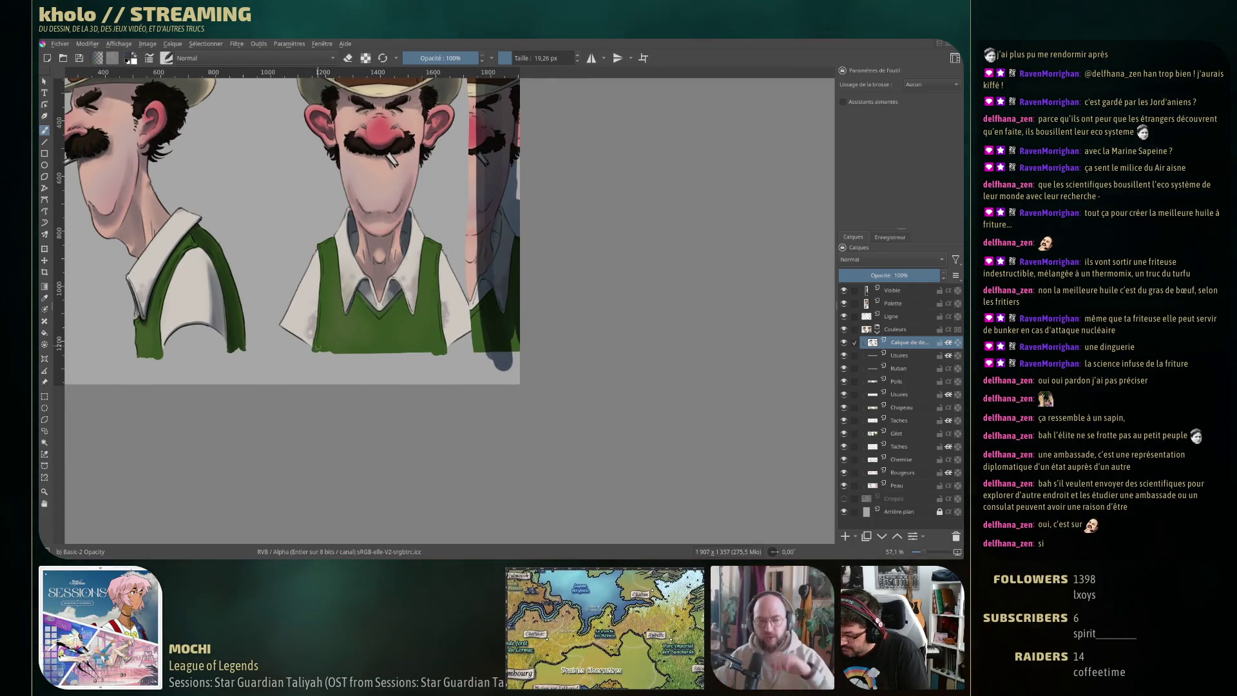
Paint a stroke across the front-view vest and shrink the brush considerably
drag(383, 351, 351, 356)
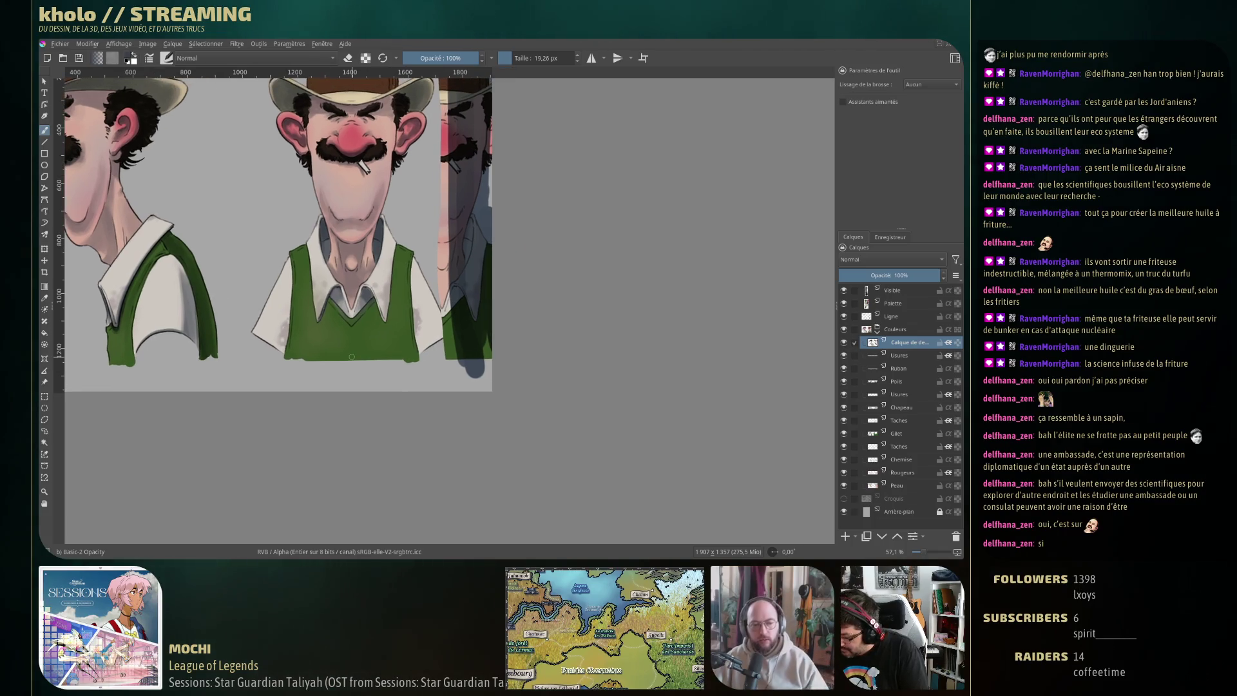
key(bracketleft)
key(bracketleft)
key(bracketleft)
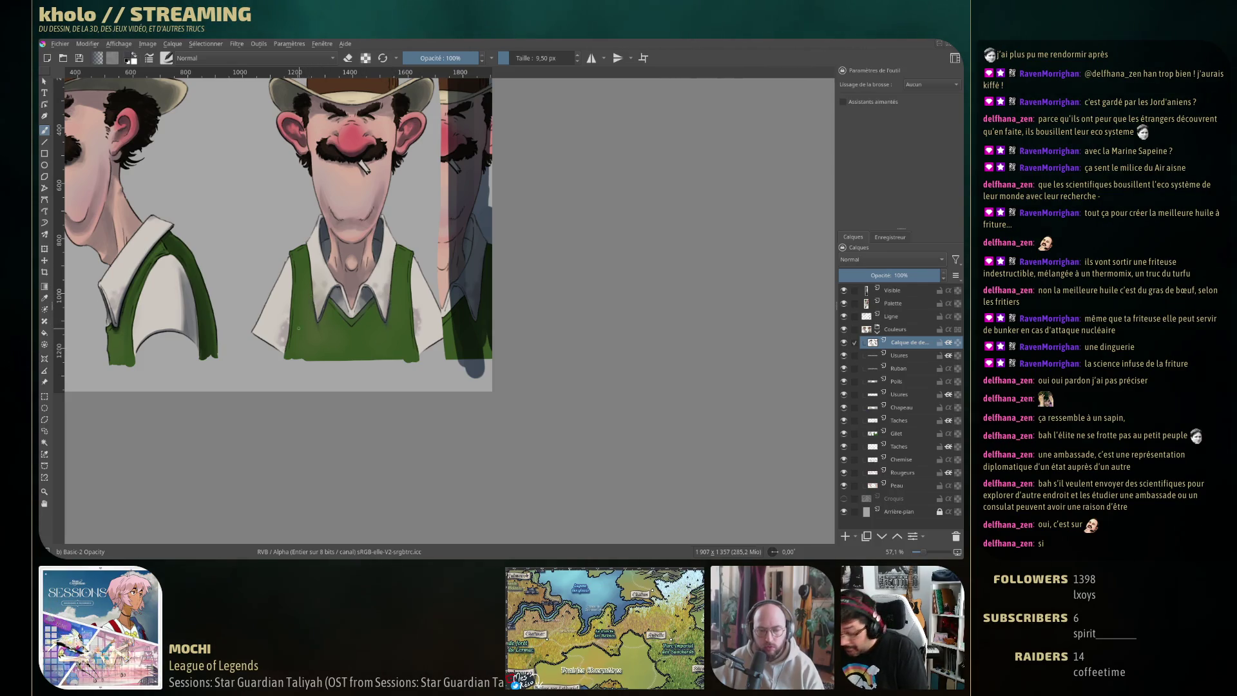
key(e)
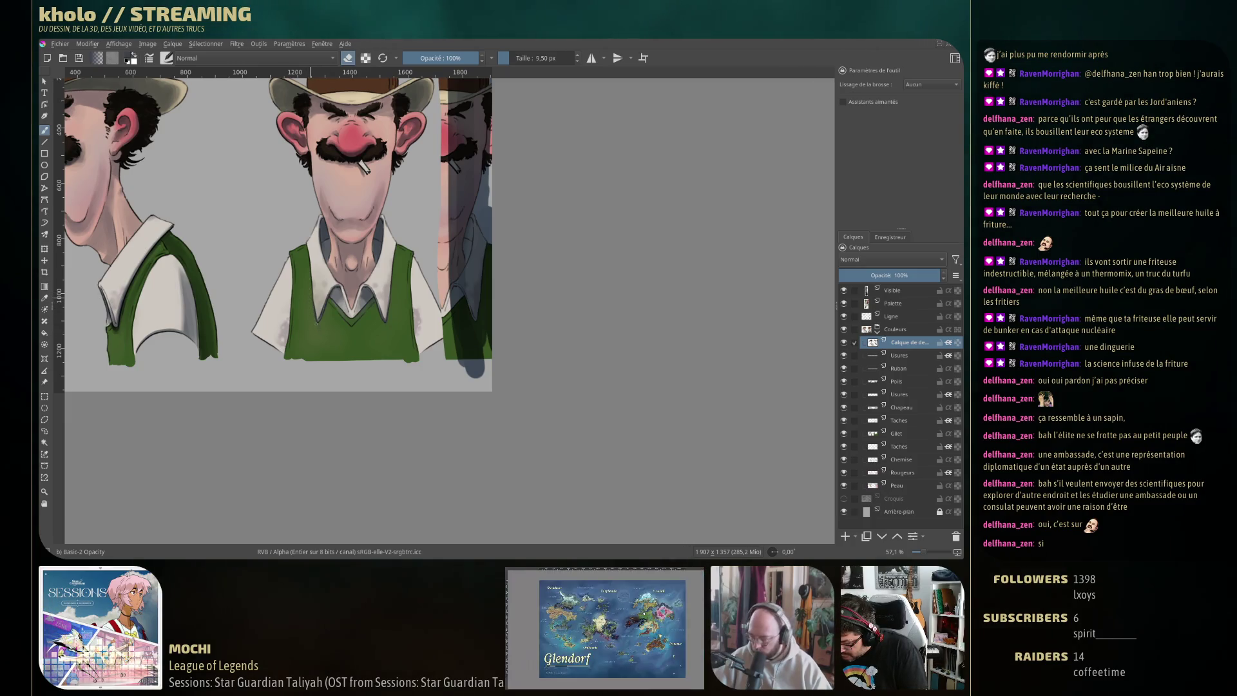
key(e)
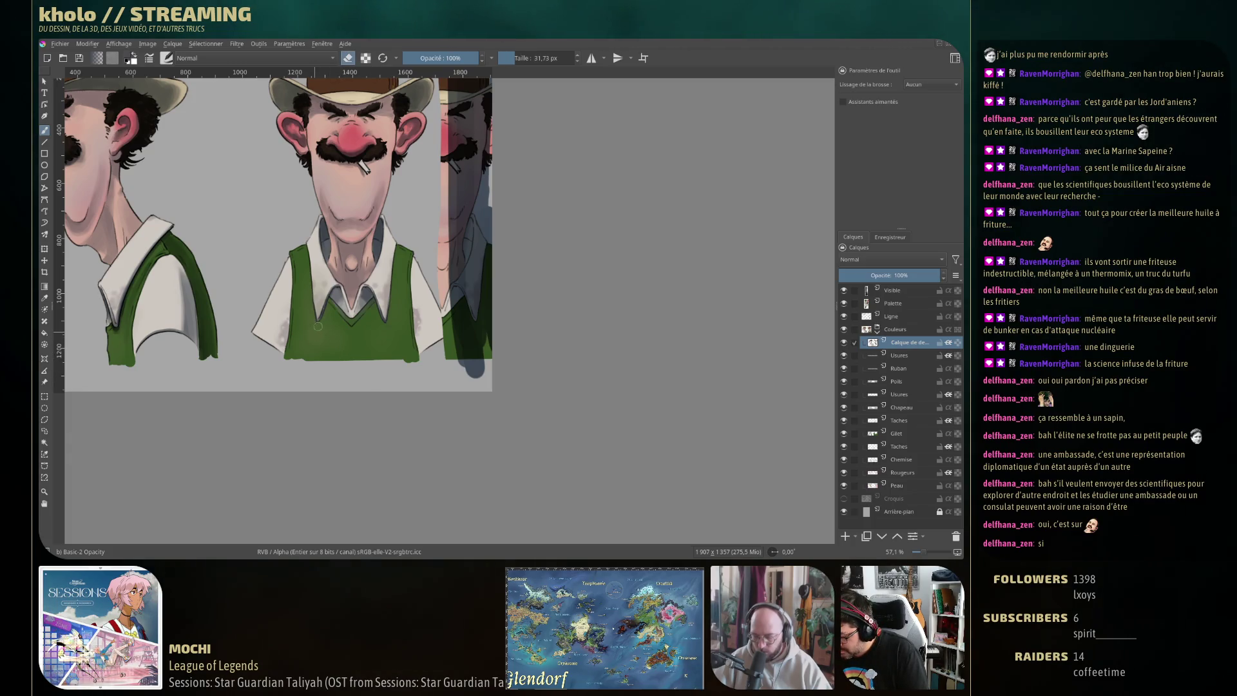
drag(346, 331, 378, 337)
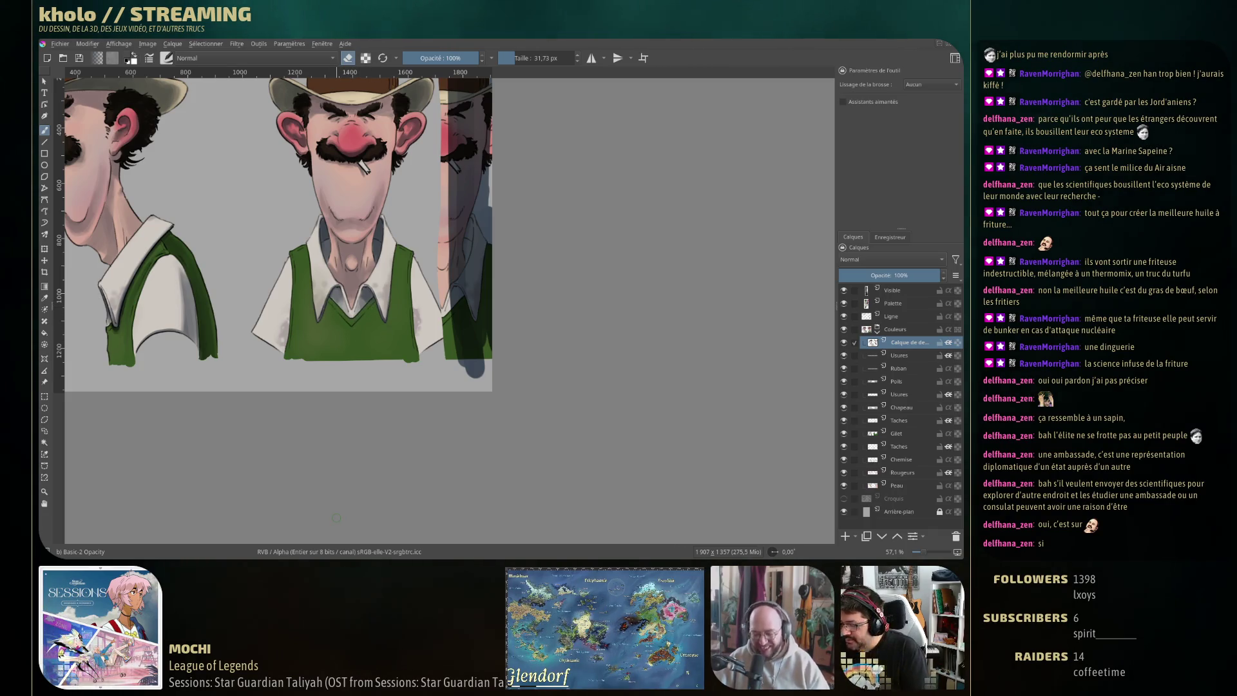
key(e)
key(bracketleft)
key(bracketleft)
key(bracketleft)
key(bracketleft)
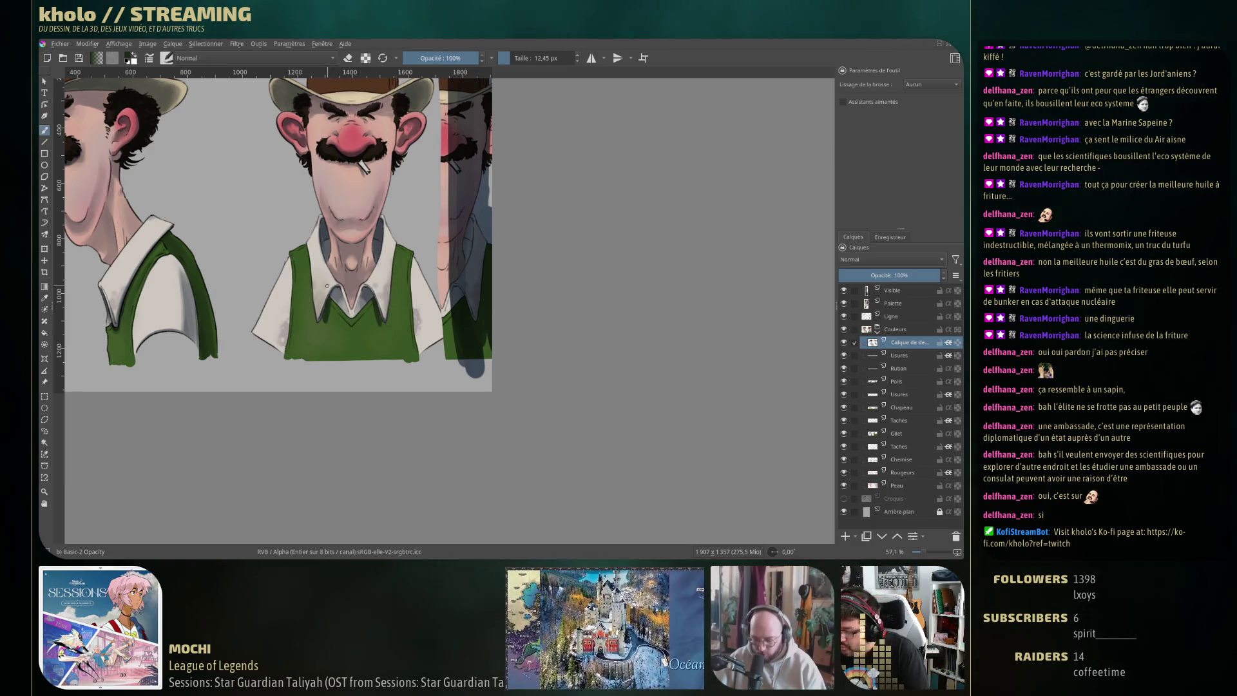
key(bracketleft)
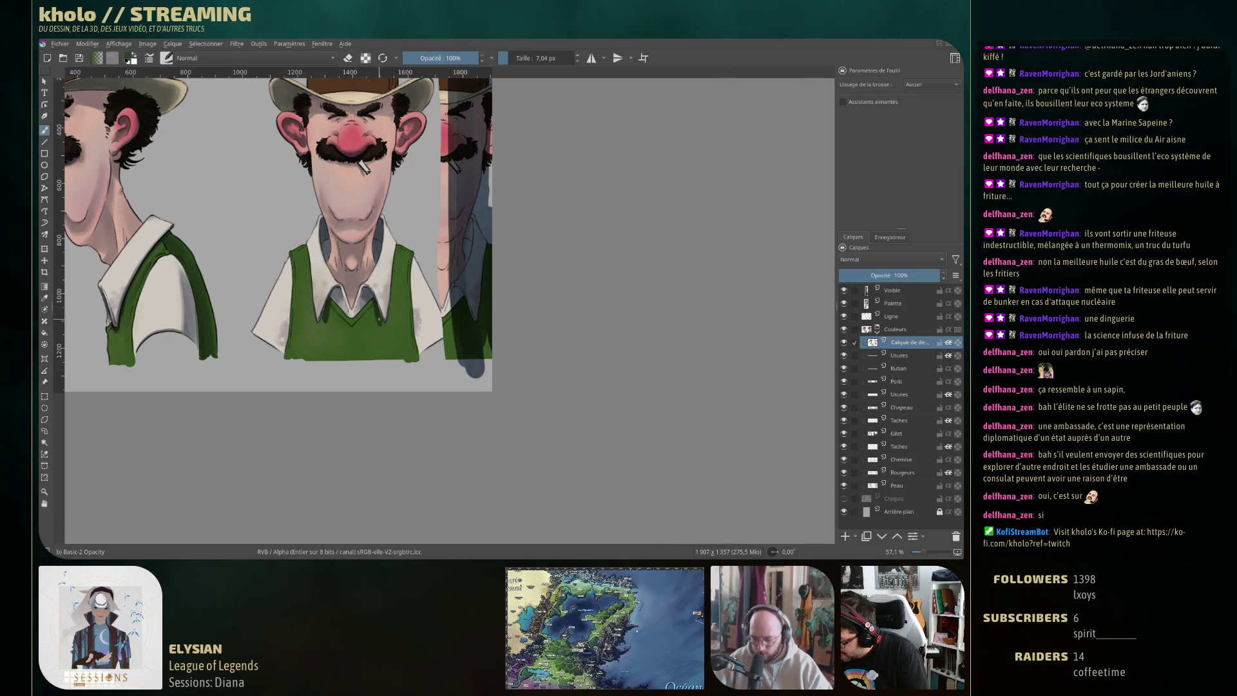
Sample the vest's dark green and paint subtle strokes down the vest, undoing one
ctrl+click(374, 298)
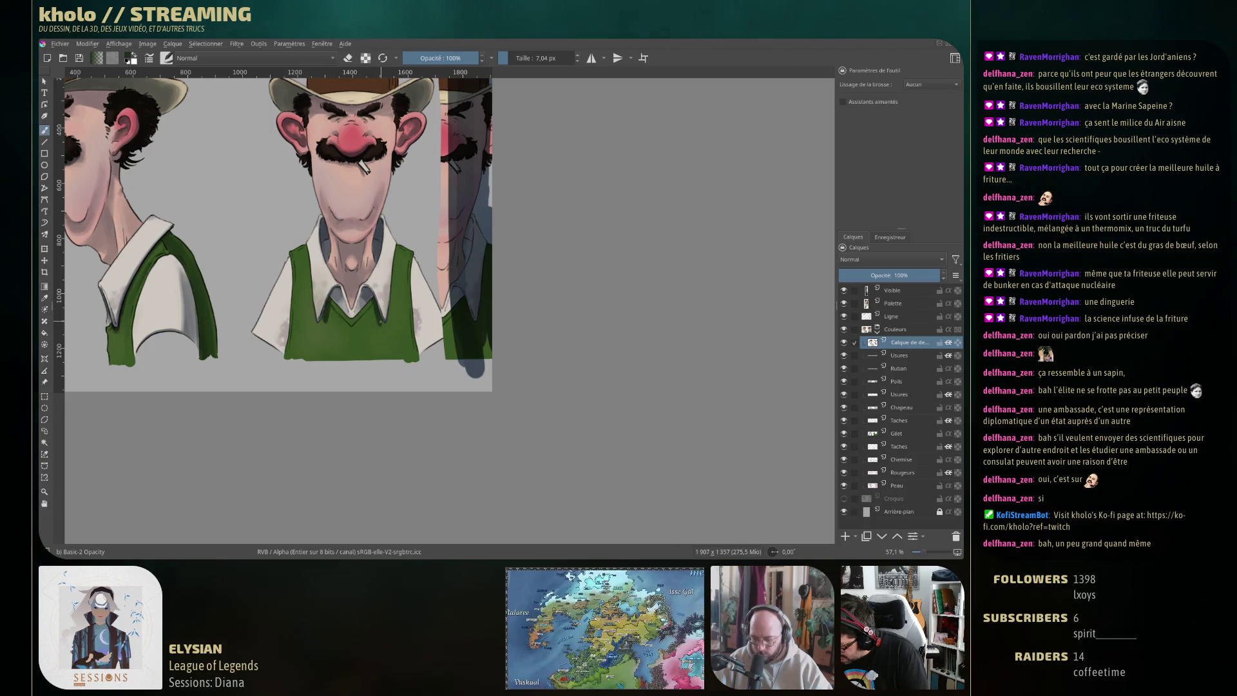
ctrl+click(332, 311)
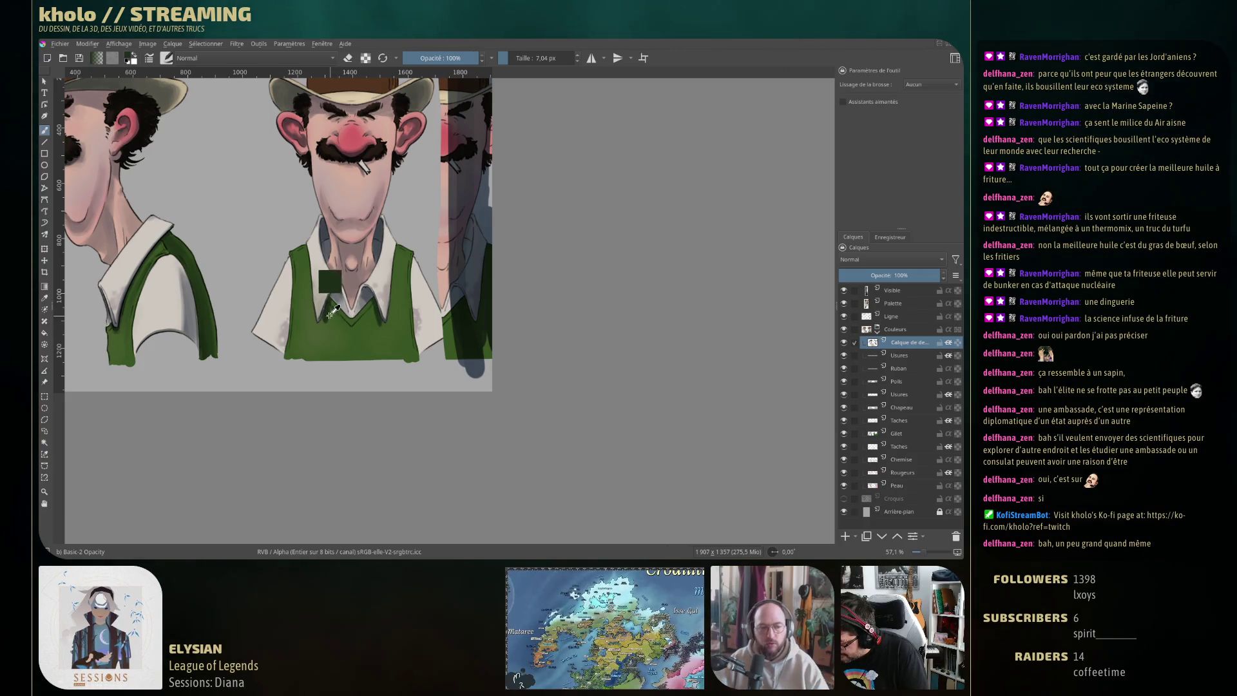
key(bracketright)
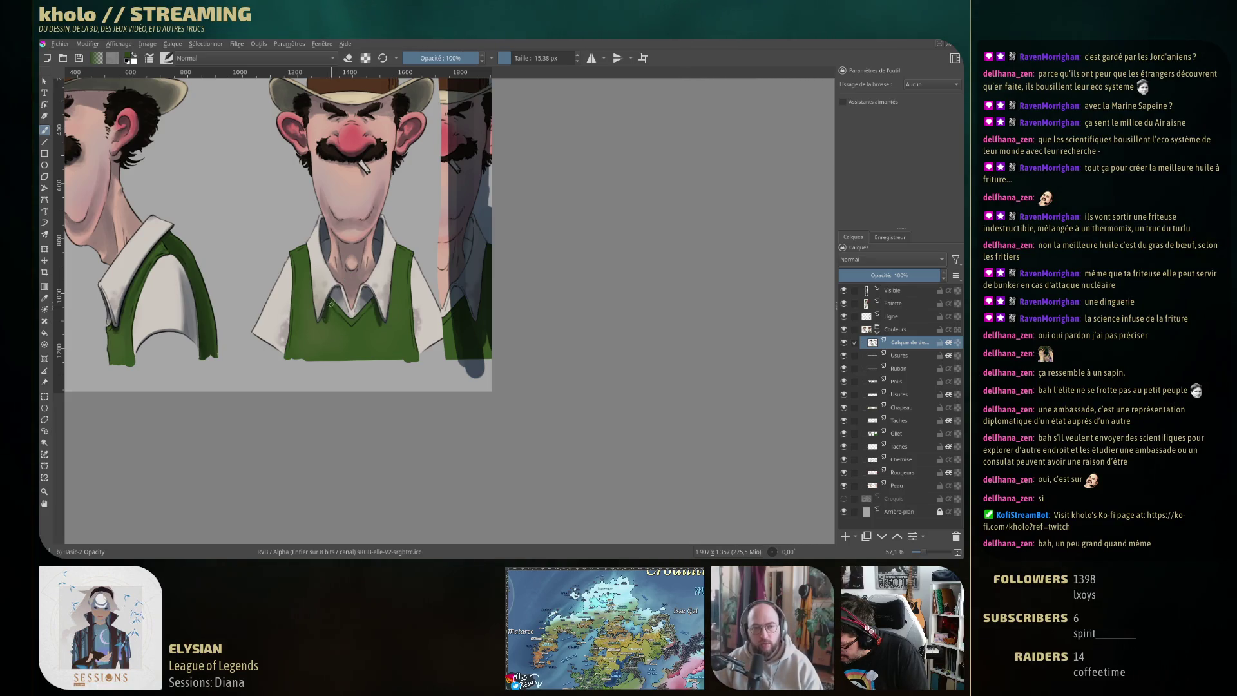
drag(330, 304, 339, 339)
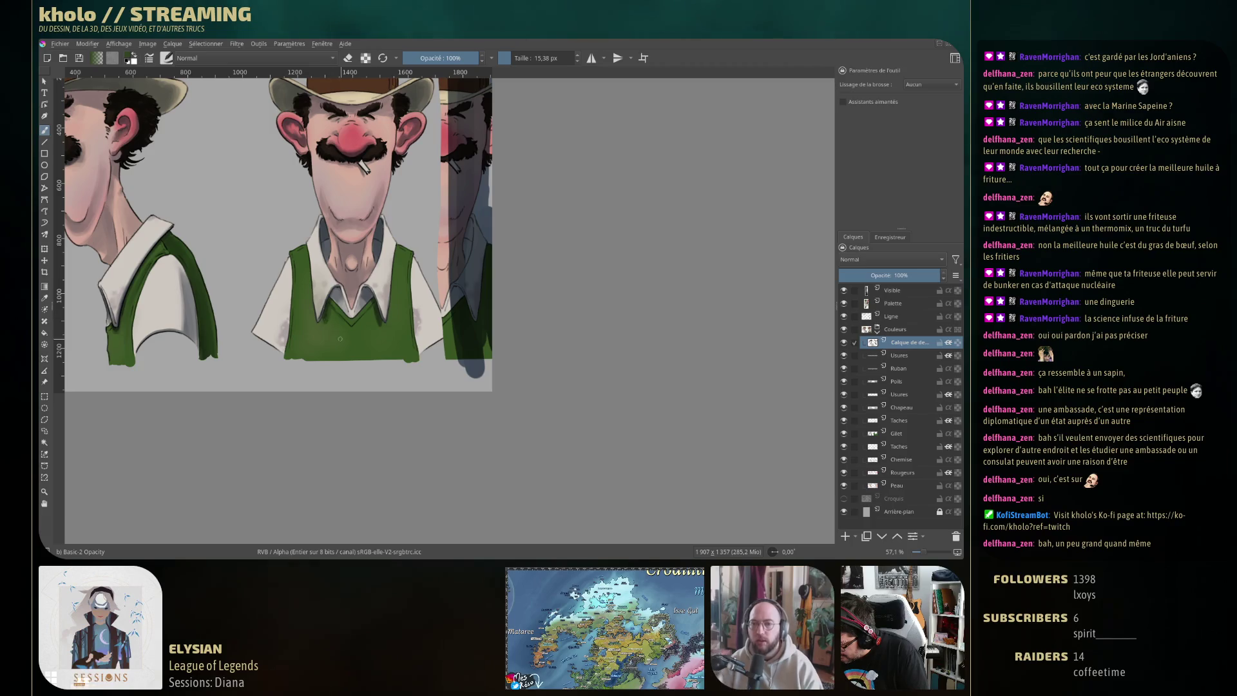
drag(324, 289, 323, 319)
key(ctrl+z)
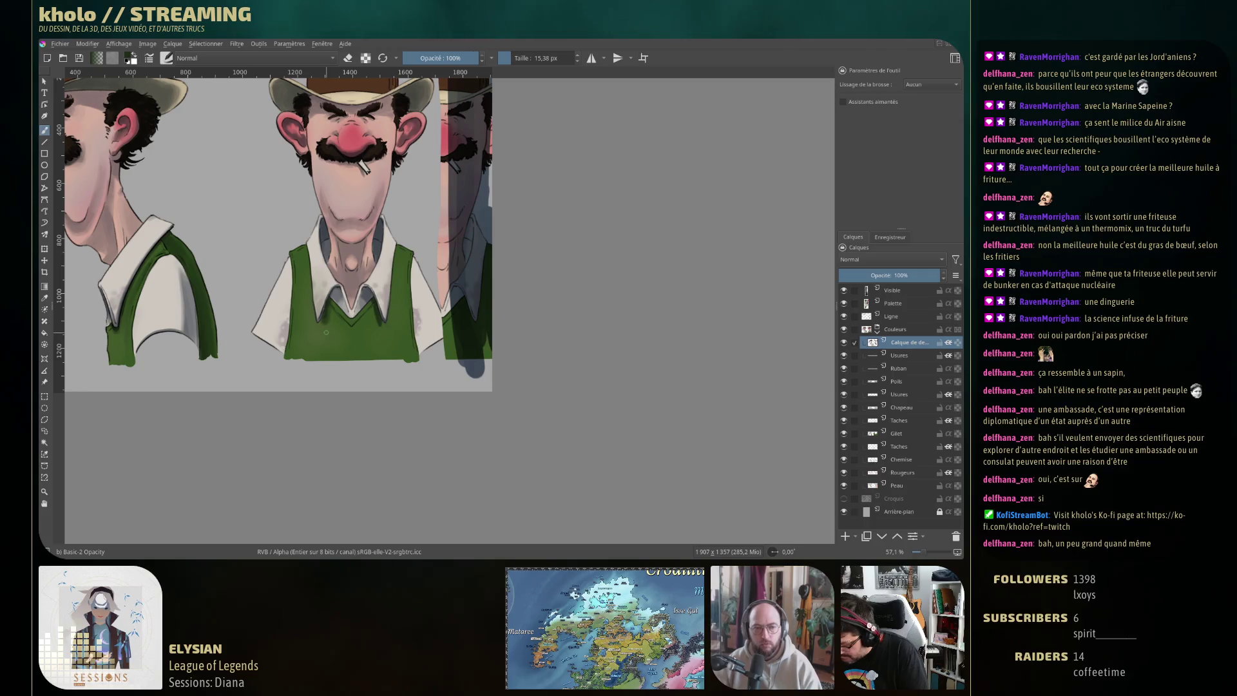
Add another subtle green vest stroke, undo a dark one, and pan to show both figures
key(e)
key(e)
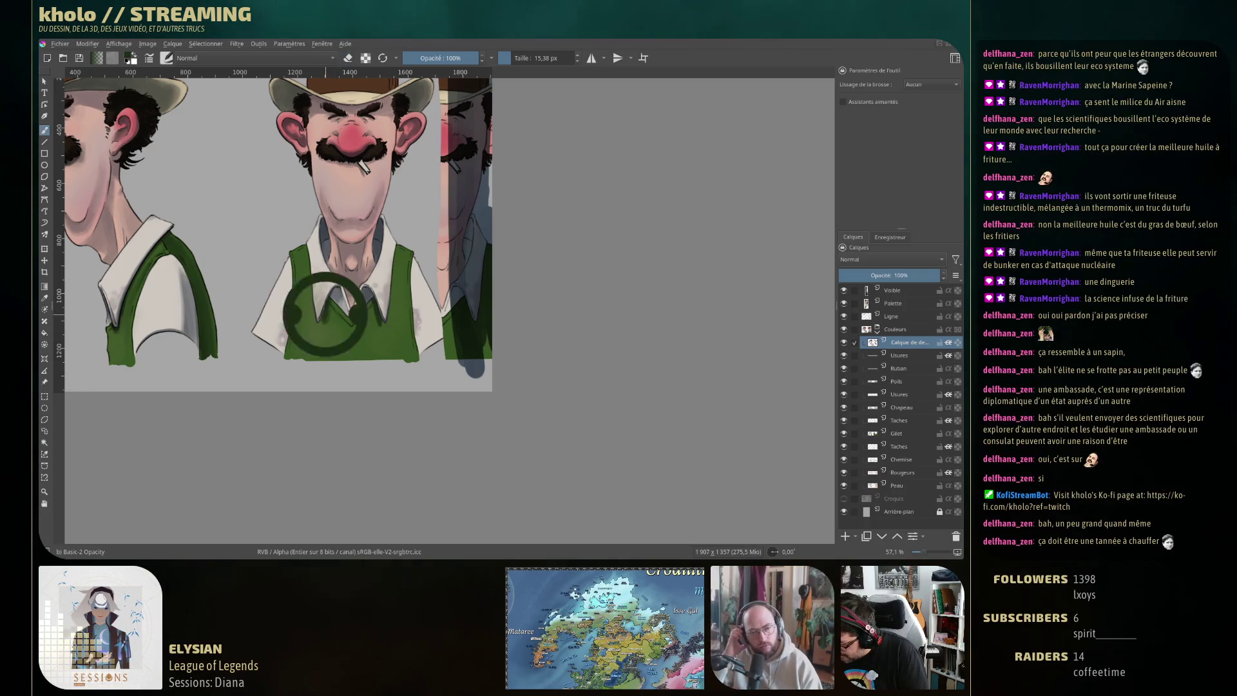
drag(384, 317, 372, 309)
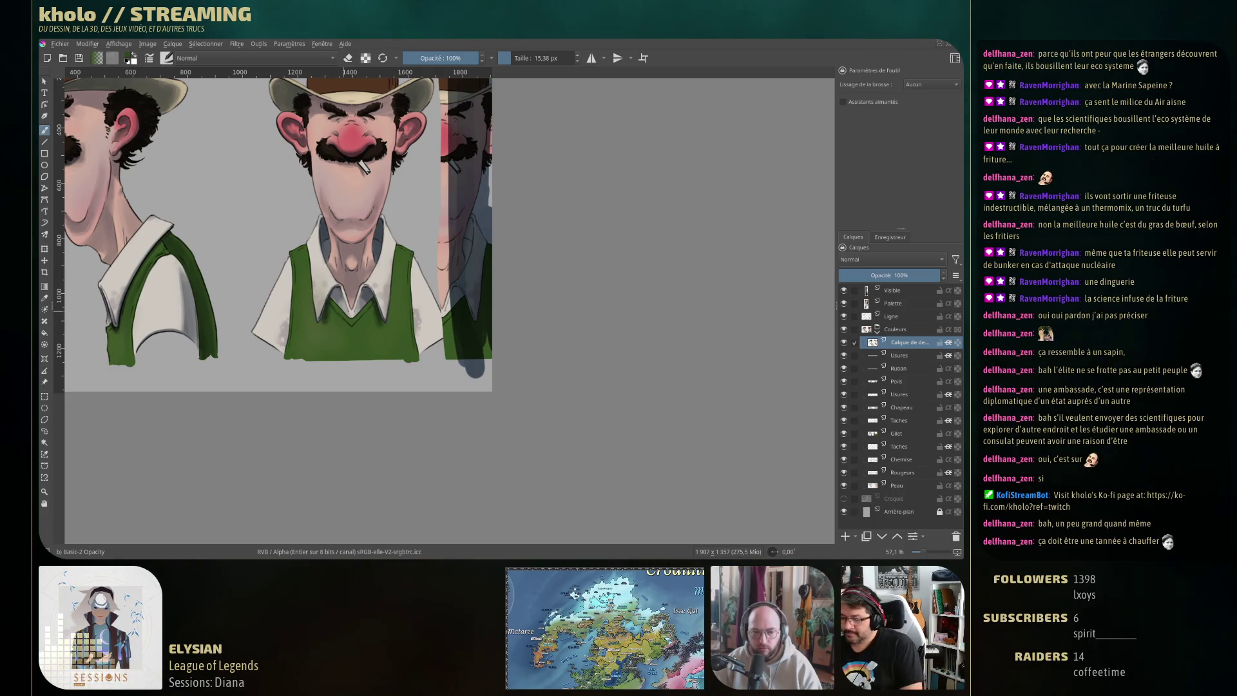
drag(337, 317, 303, 303)
key(ctrl+z)
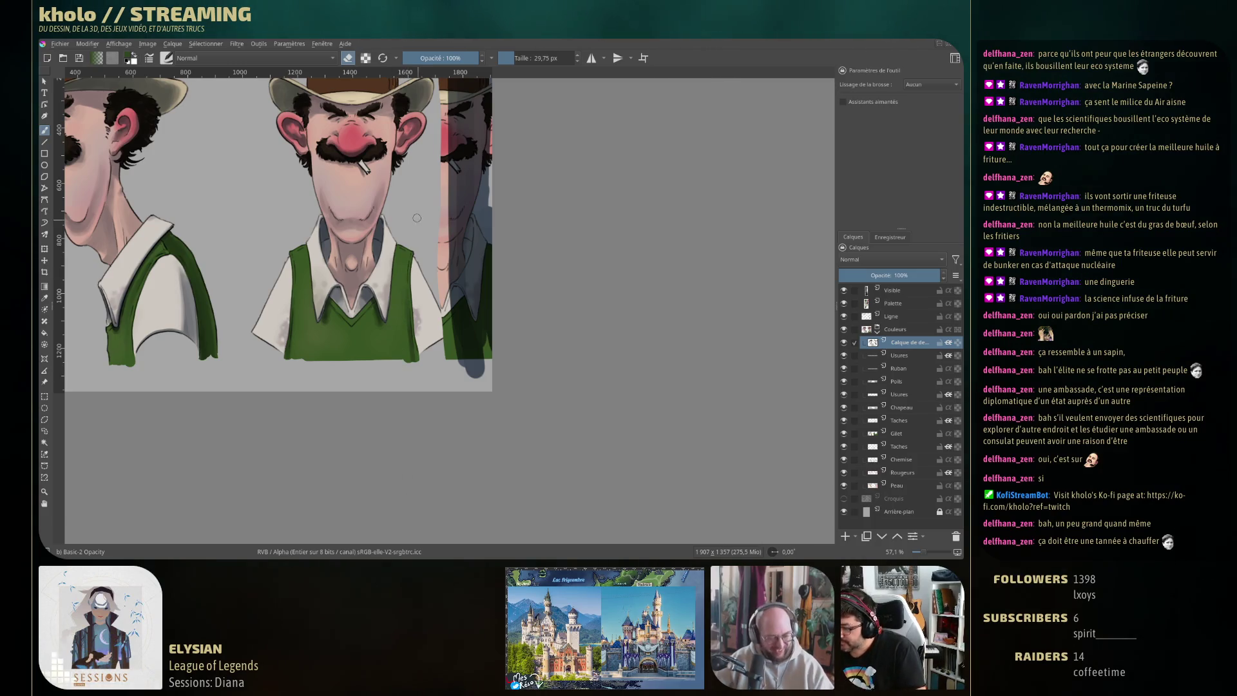
drag(402, 290, 485, 386)
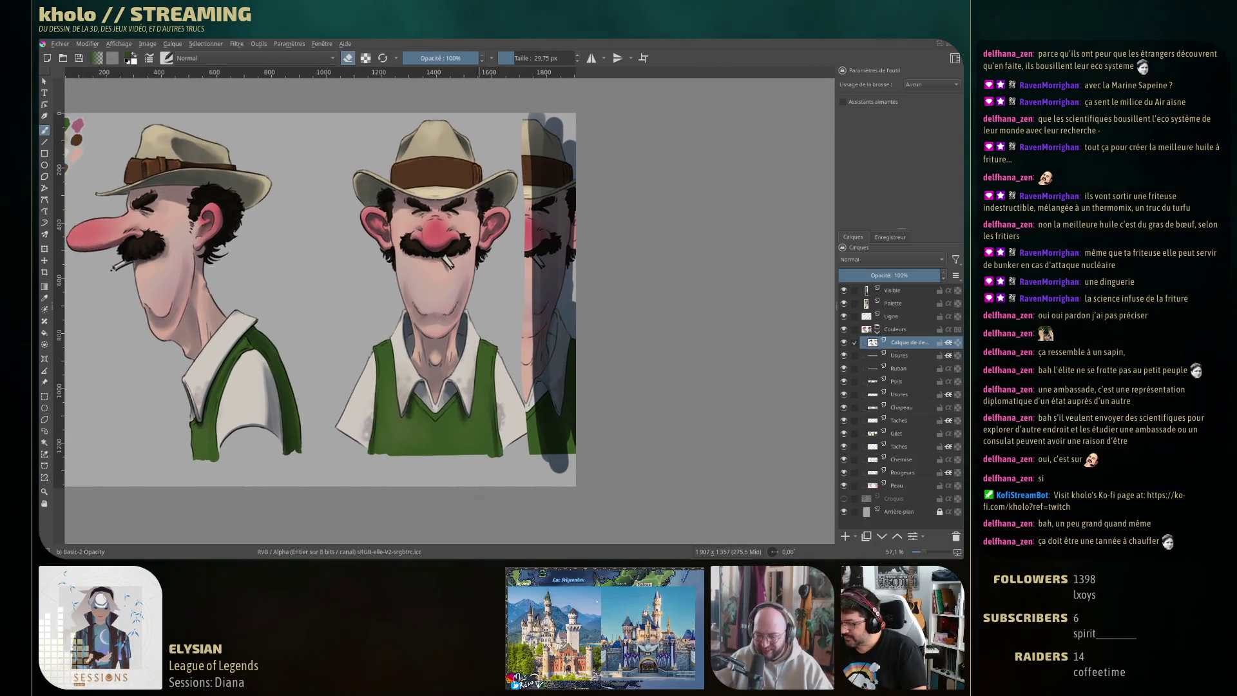
Sample dark grey from the mustache, shrink the brush to 4.50 px, and delete the Visible layer
ctrl+click(127, 264)
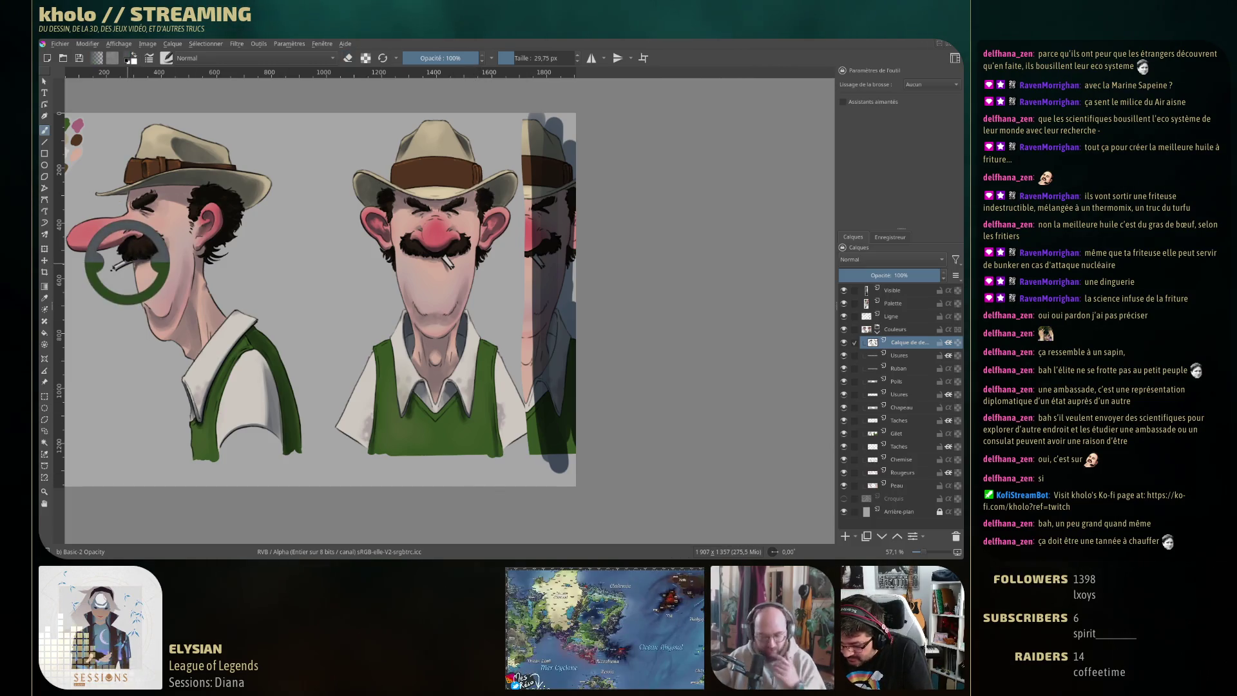
ctrl+click(131, 258)
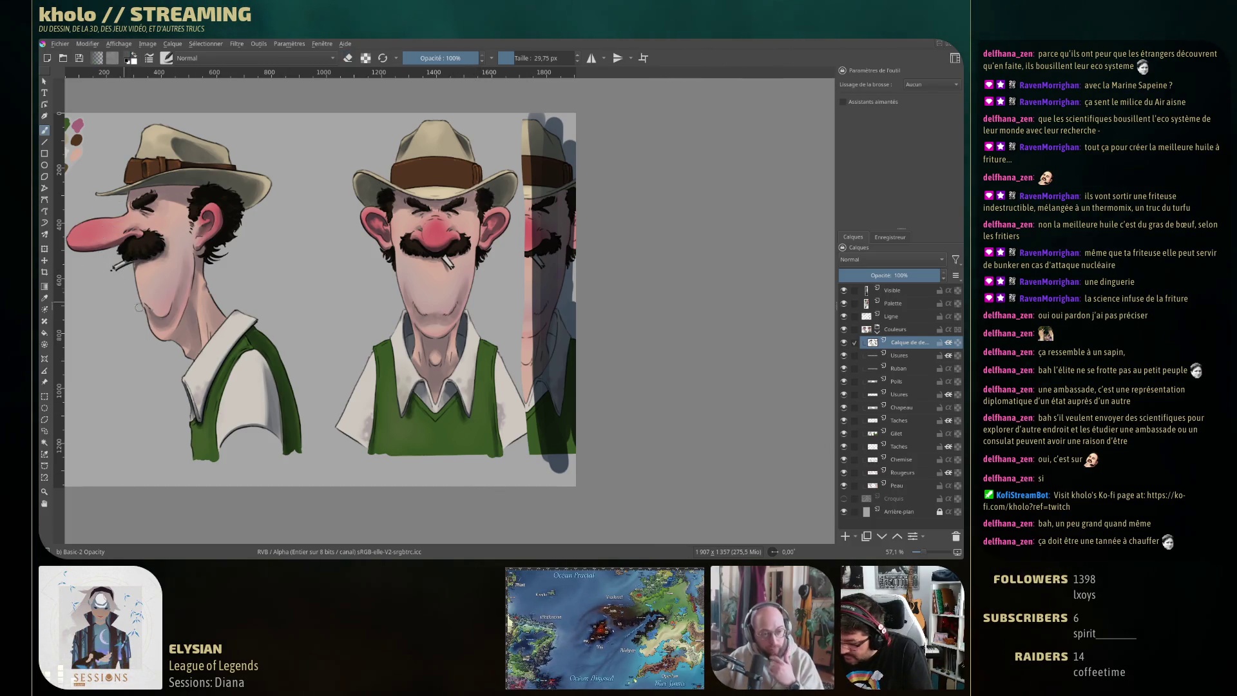
key(bracketleft)
key(bracketleft)
key(bracketleft)
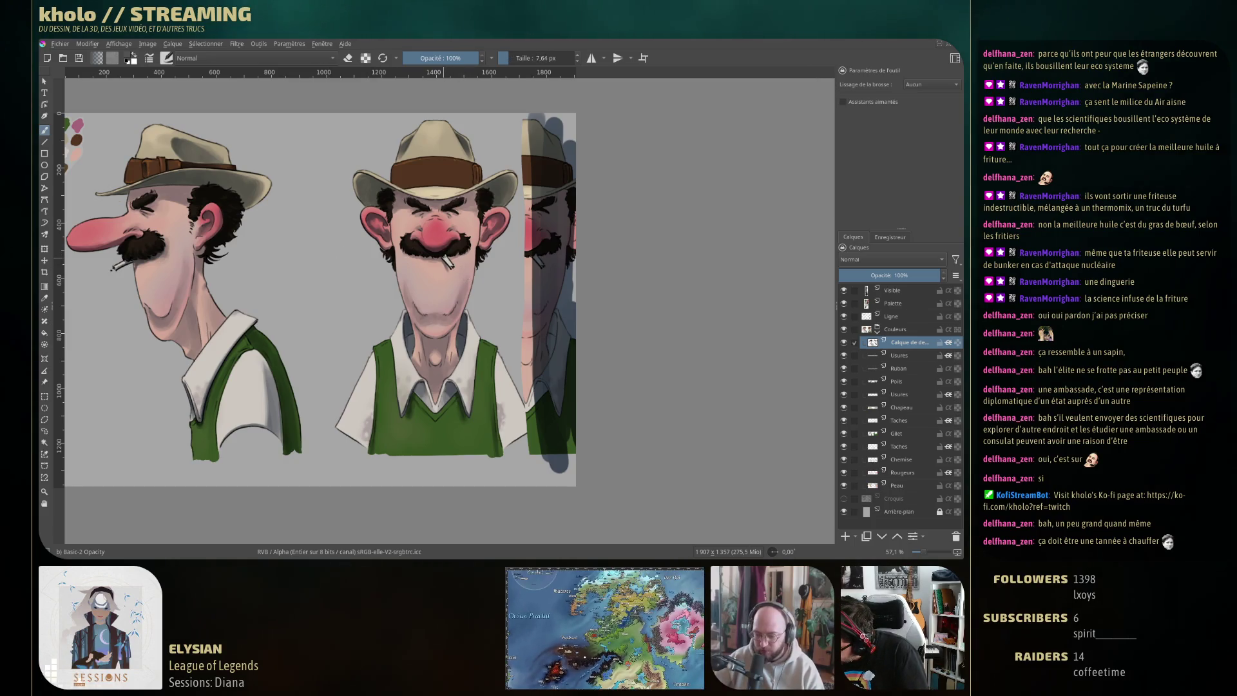
scroll(441, 259, up, 3)
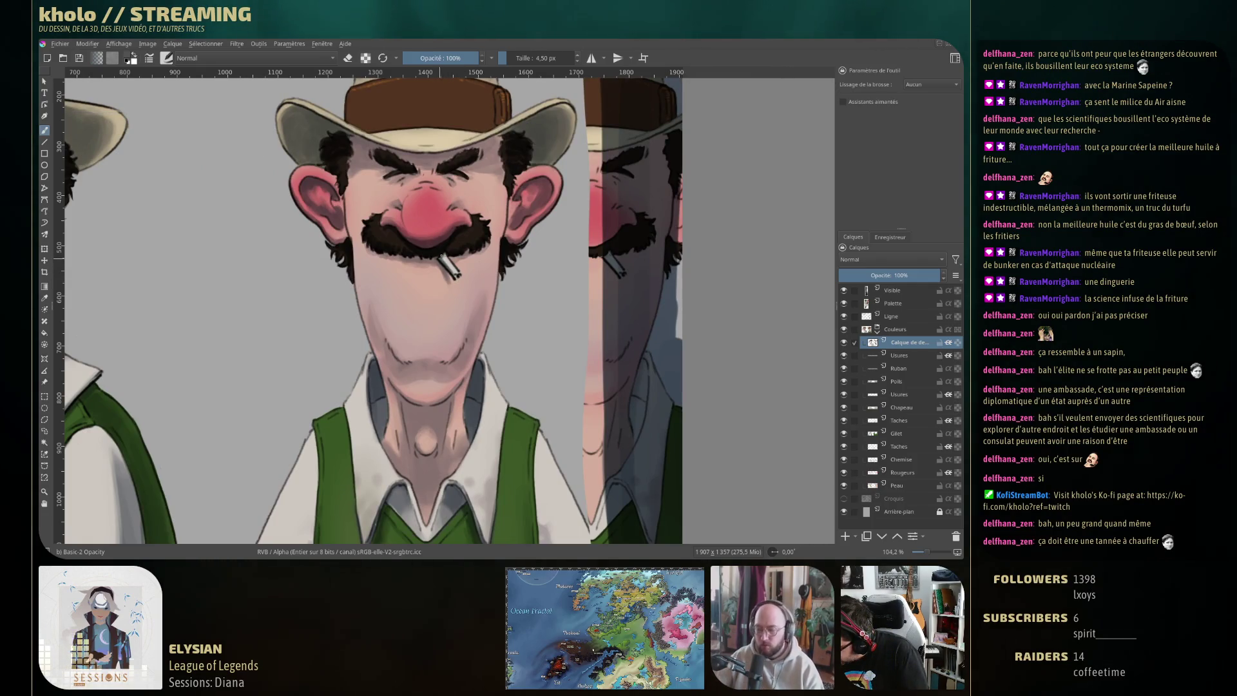
scroll(460, 279, down, 3)
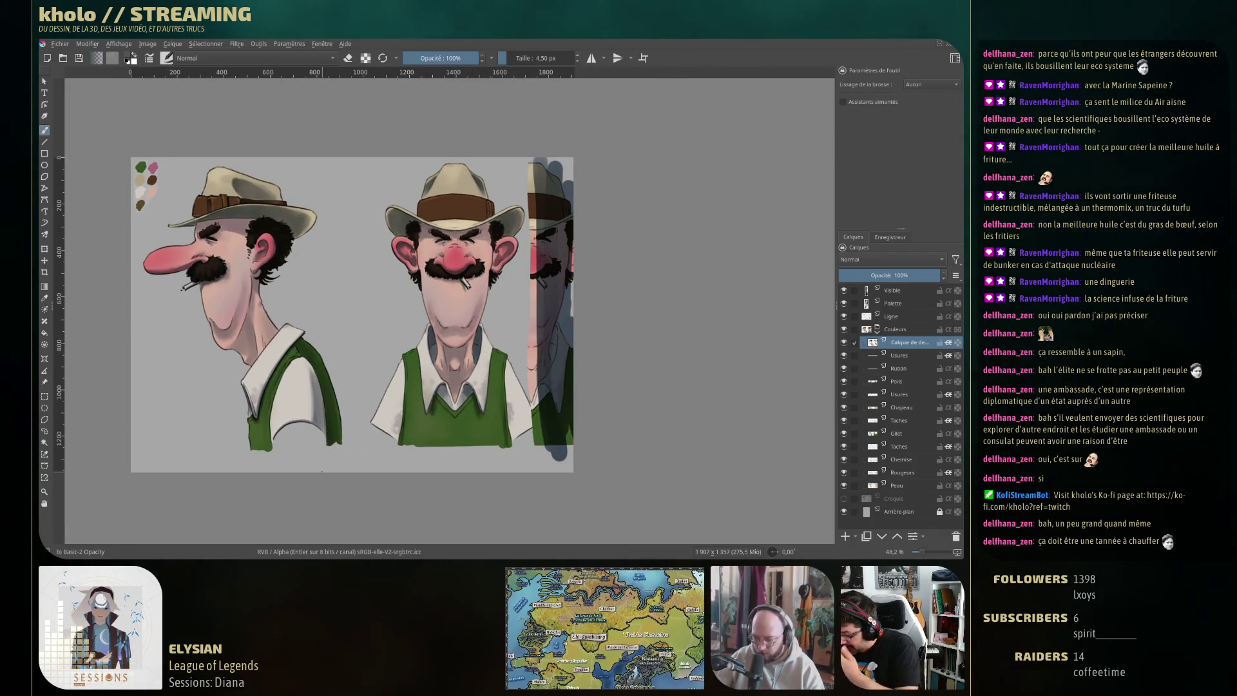
drag(322, 472, 267, 451)
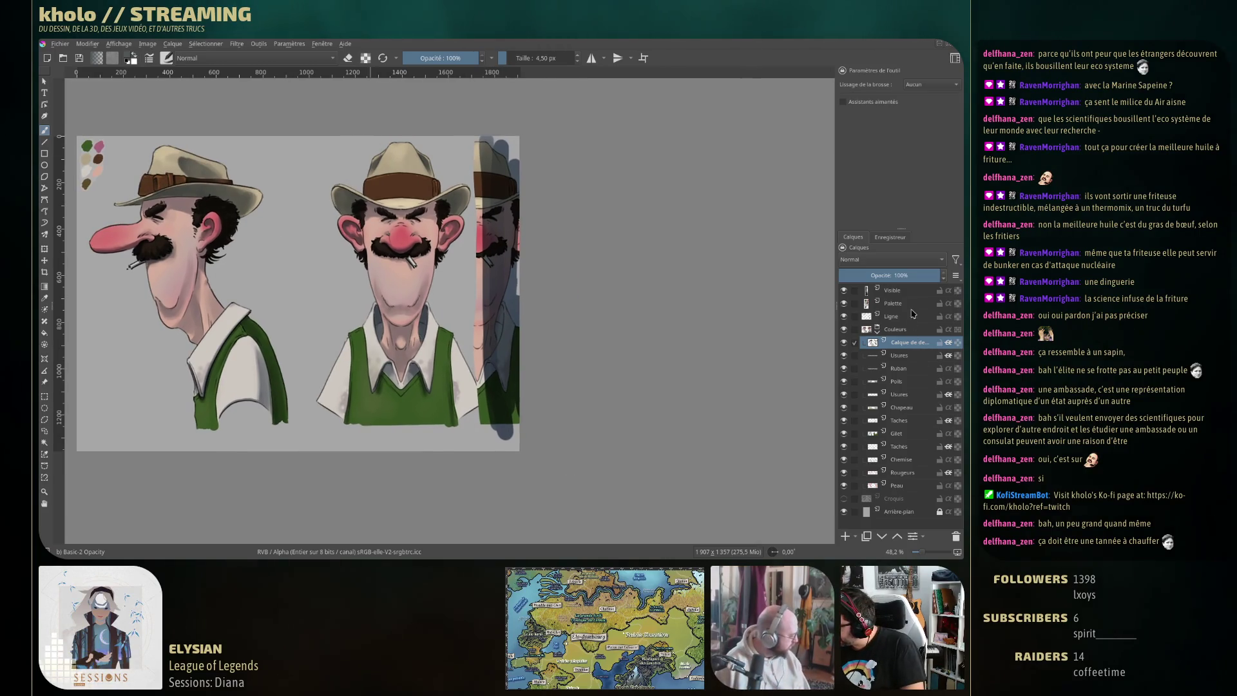
click(895, 290)
click(955, 536)
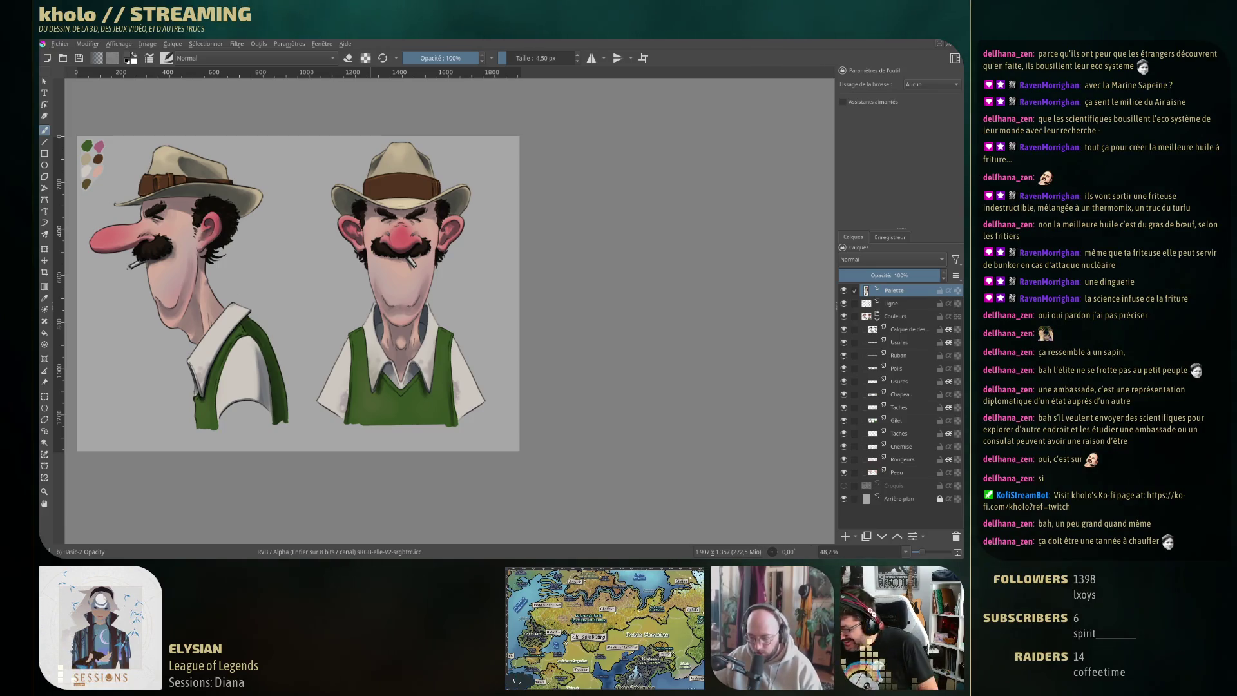
Rename the layer 'Calque de dessin 2' to 'Ombres'
click(908, 330)
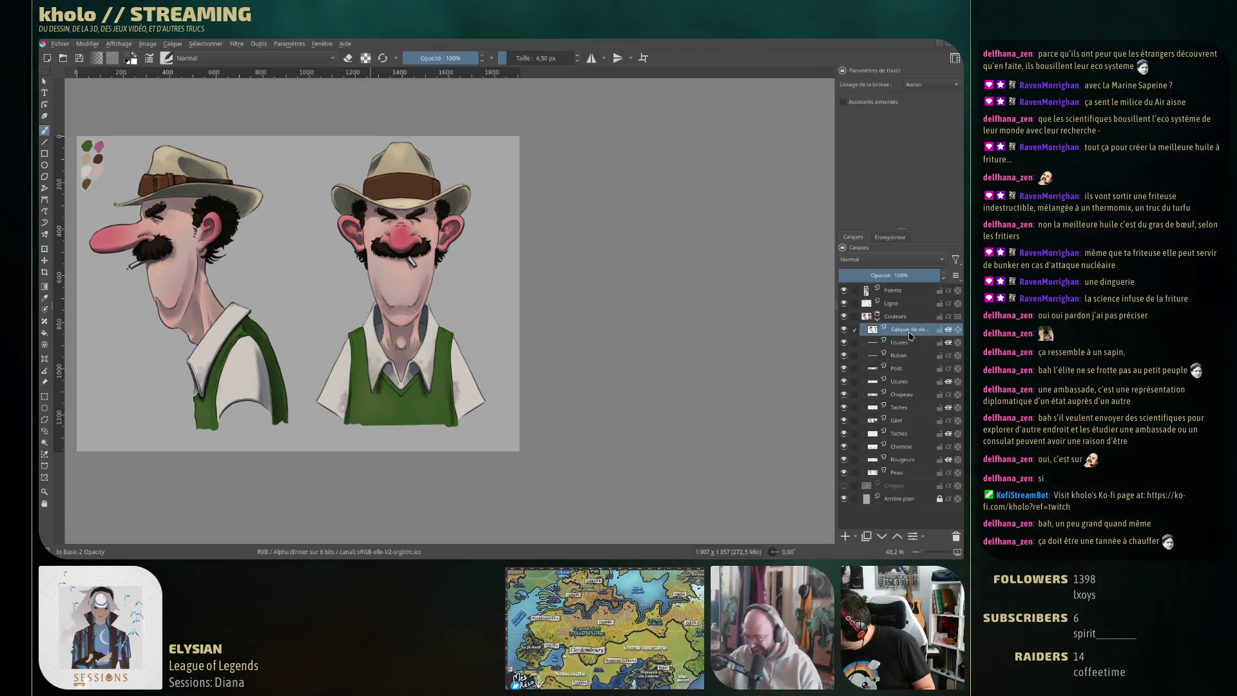
double_click(908, 330)
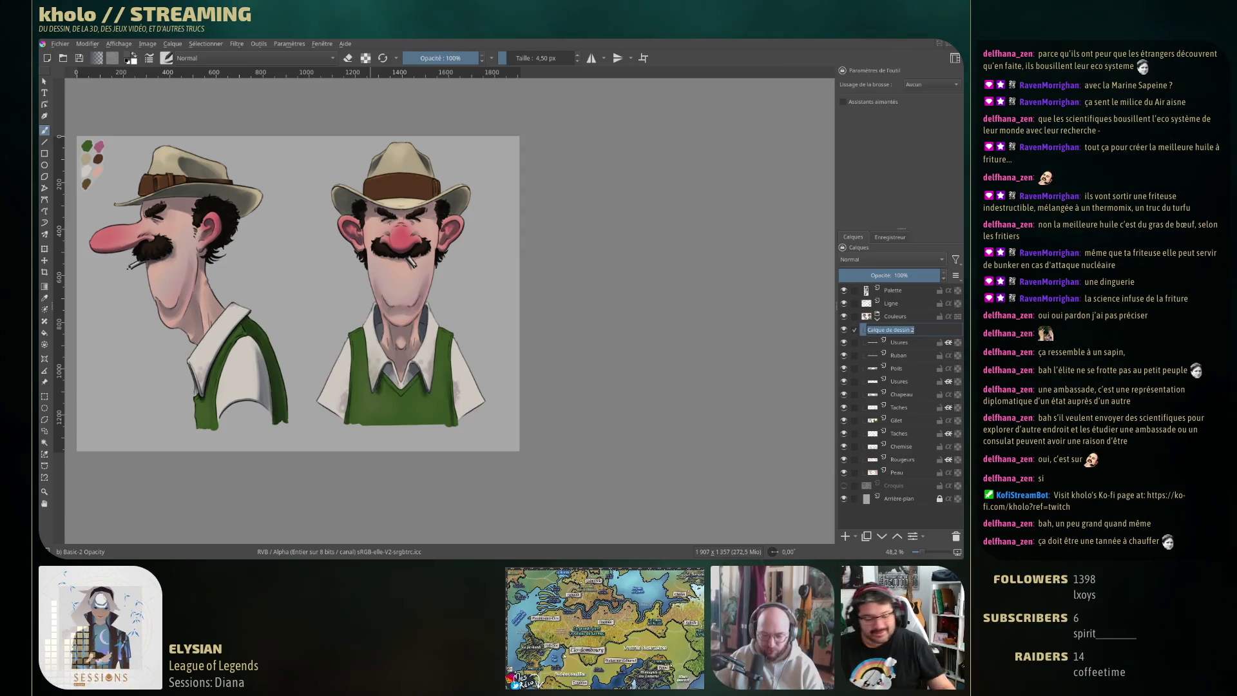
text(Ombres)
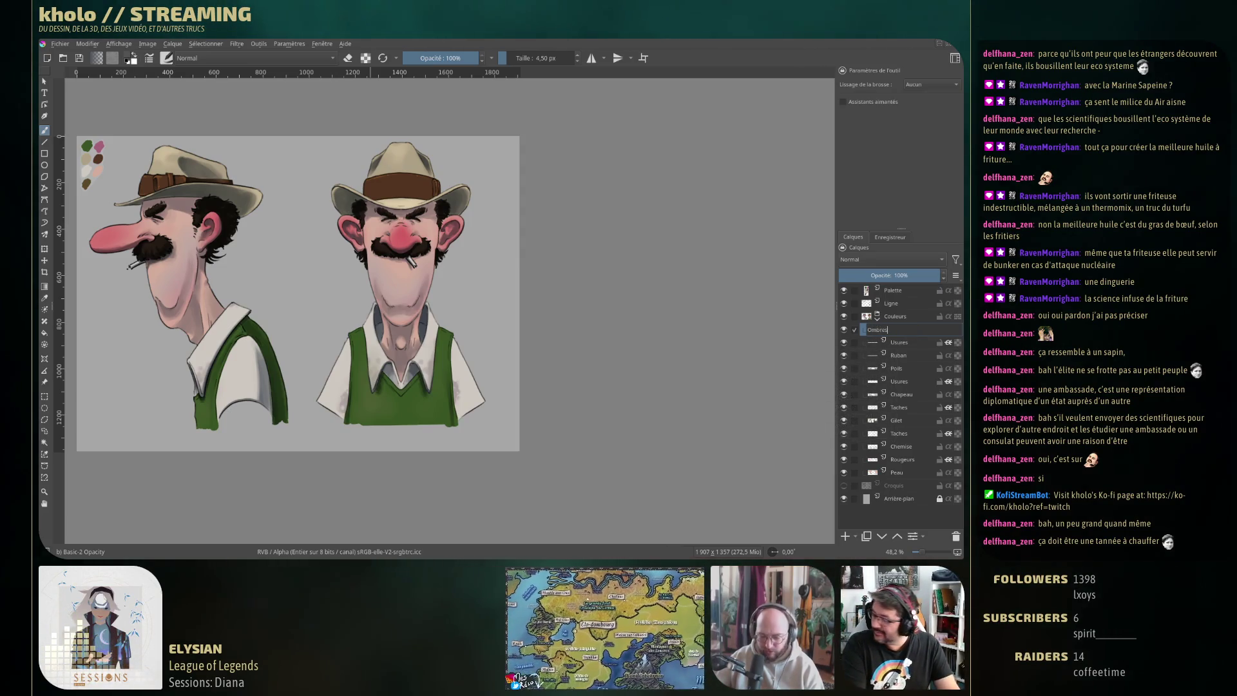
key(Return)
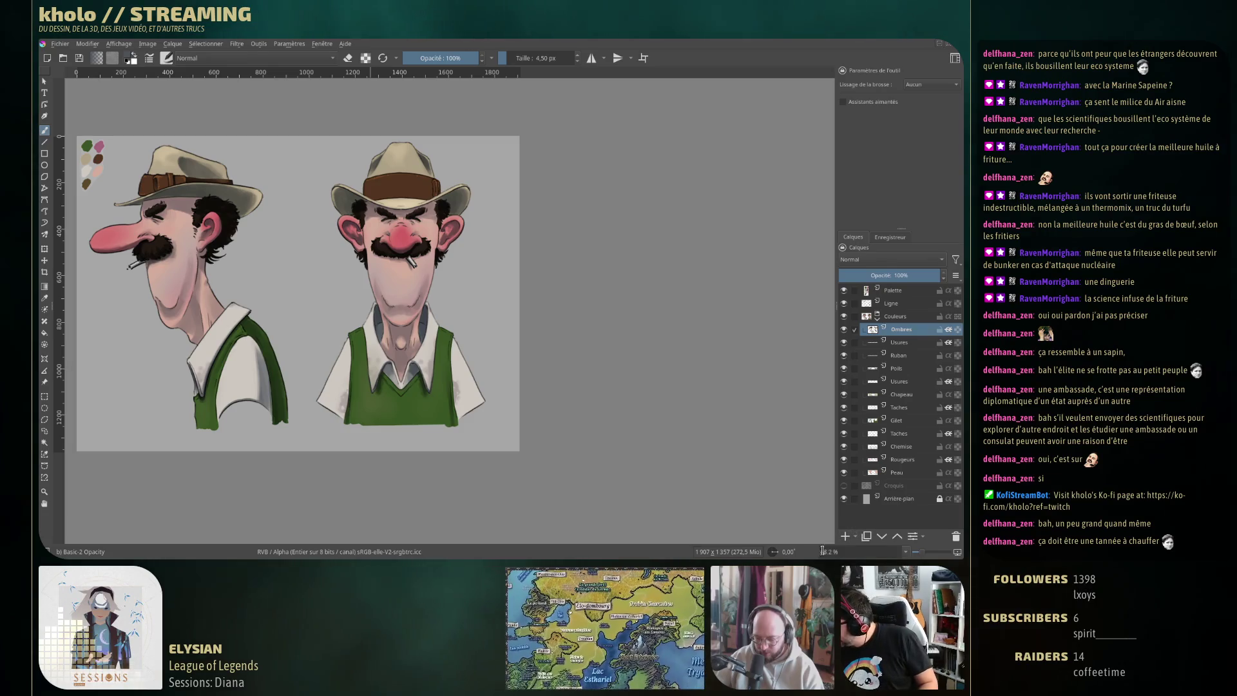
Add a new layer above Ombres filled black in Addition blend mode, with an enlarged Freehand Brush
click(844, 536)
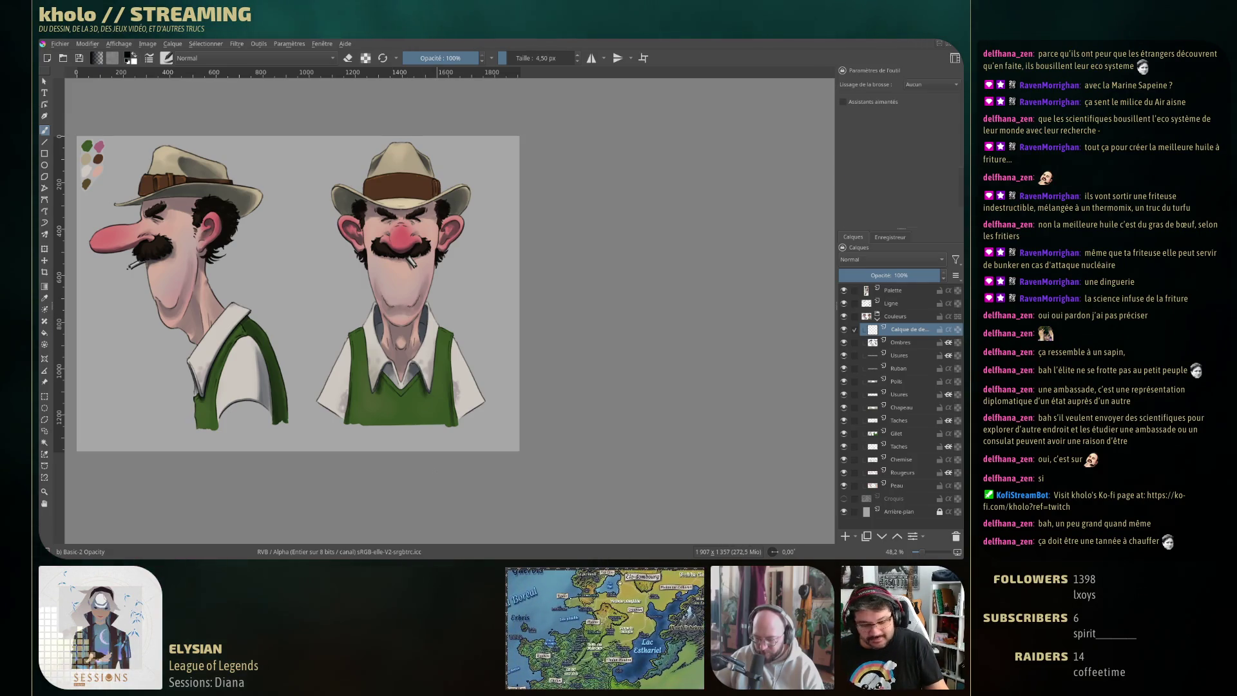
key(f)
click(345, 309)
click(873, 260)
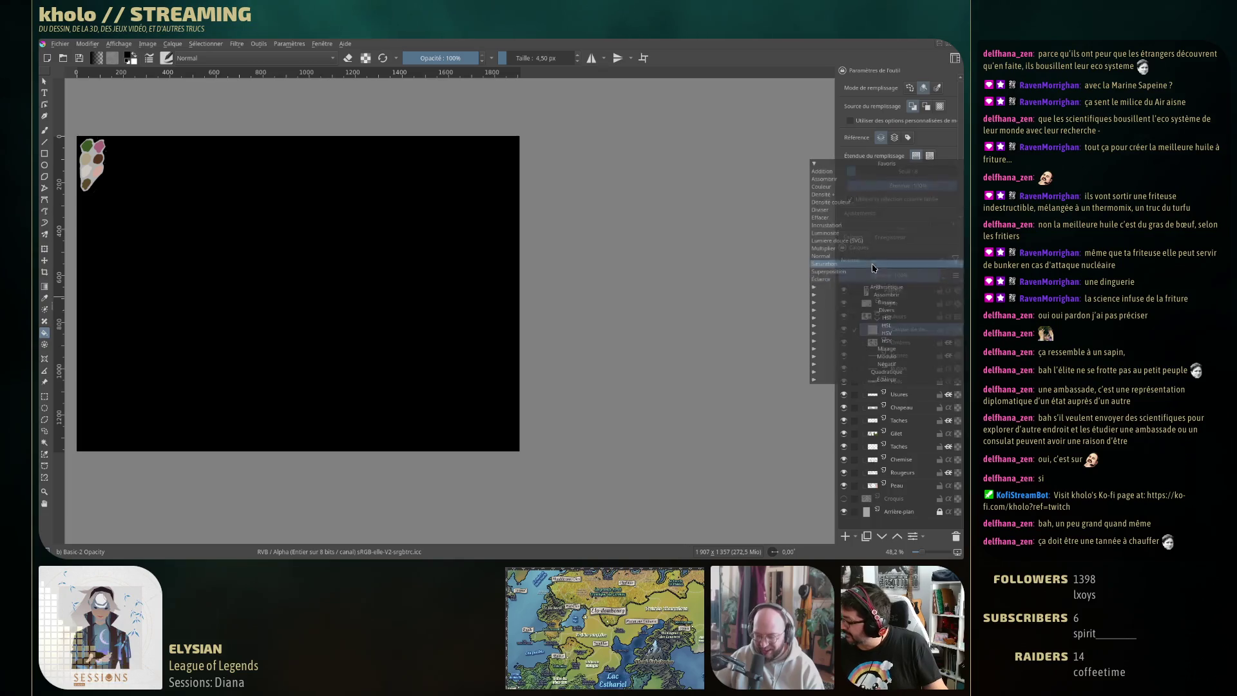
click(874, 172)
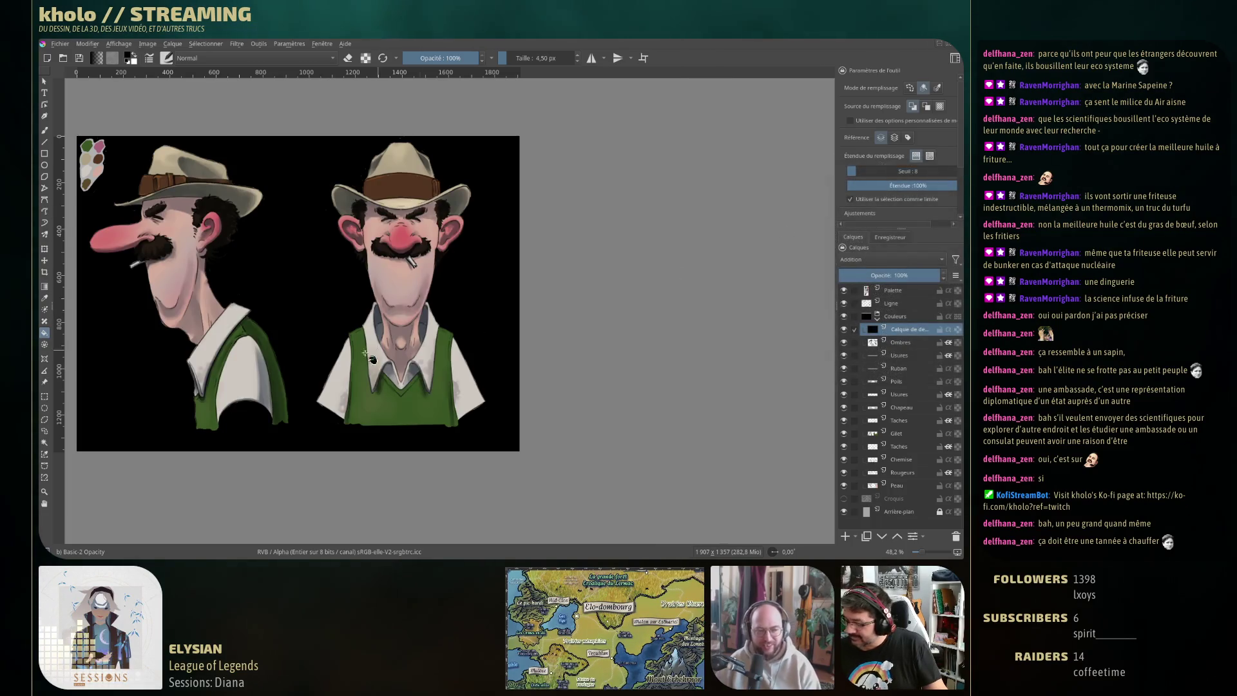
click(239, 337)
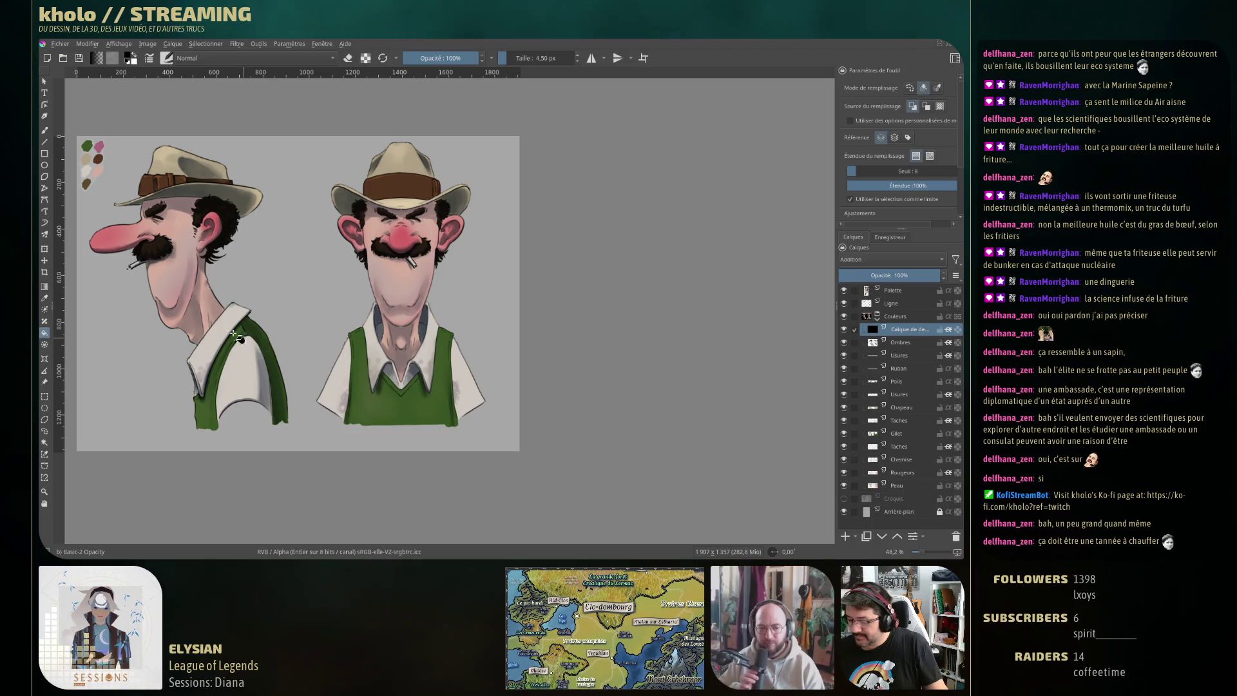
click(44, 130)
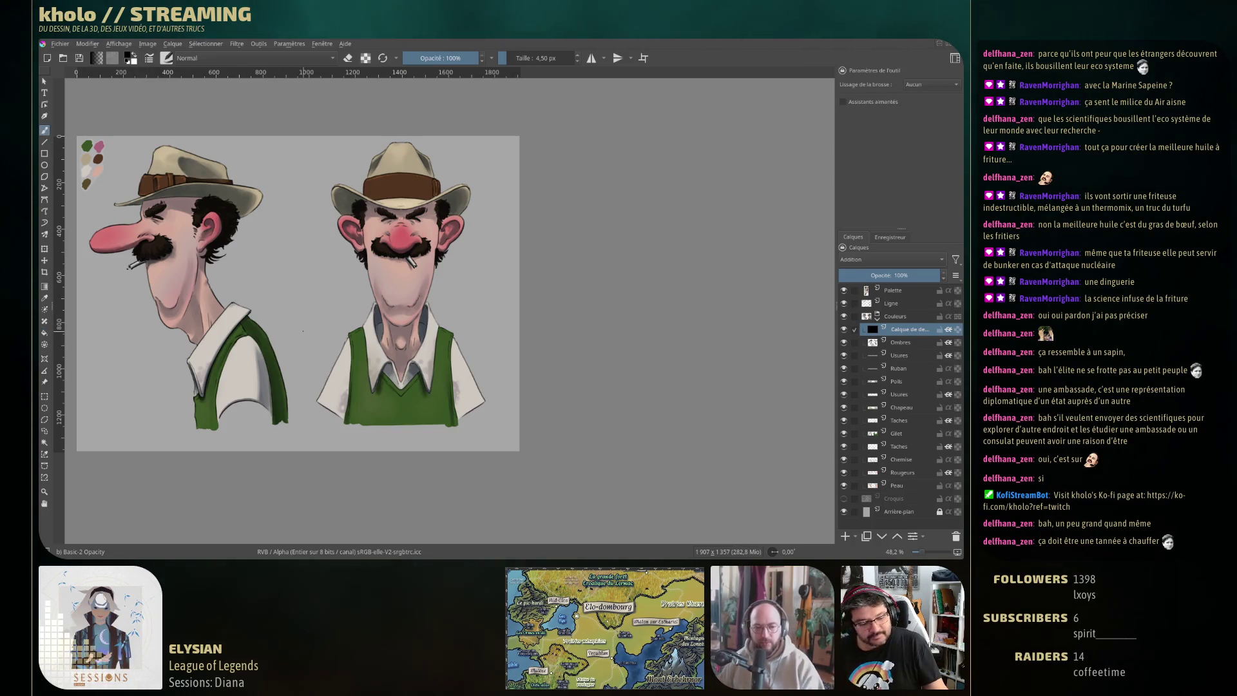
mouse_move(345, 297)
mouse_down()
mouse_move(327, 274)
mouse_move(402, 238)
mouse_up()
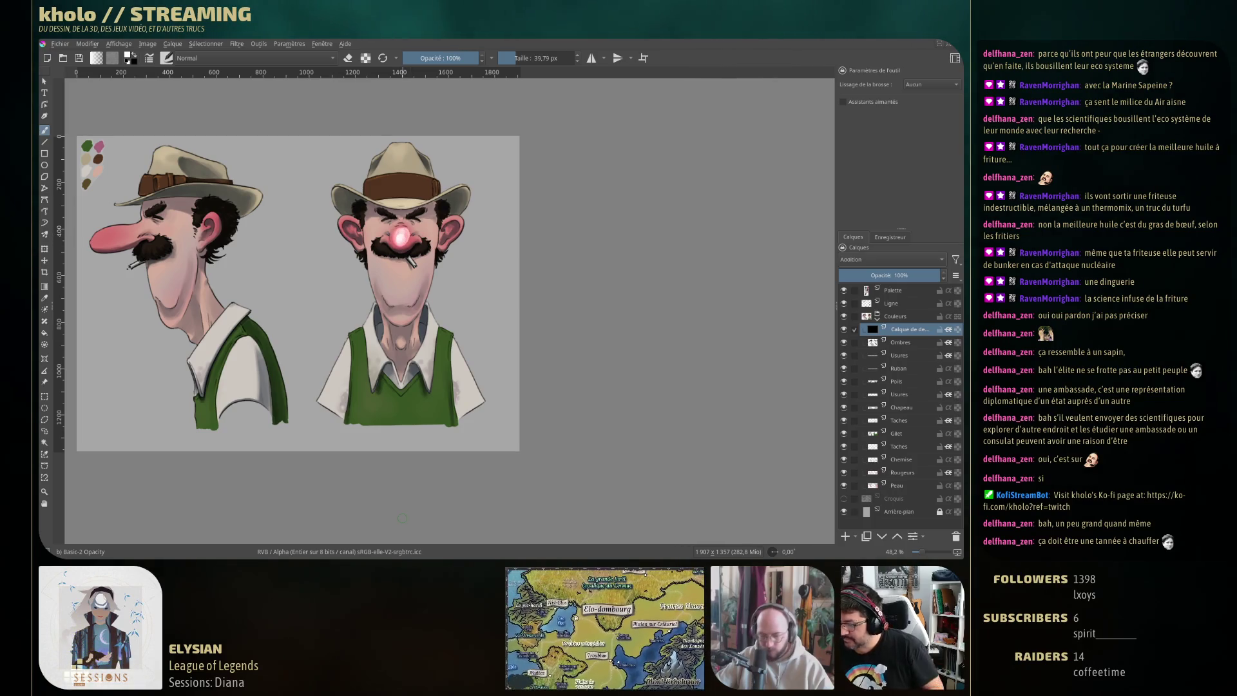
Paint orange glows on both characters' noses, redoing the right nose's stroke
key(ctrl+z)
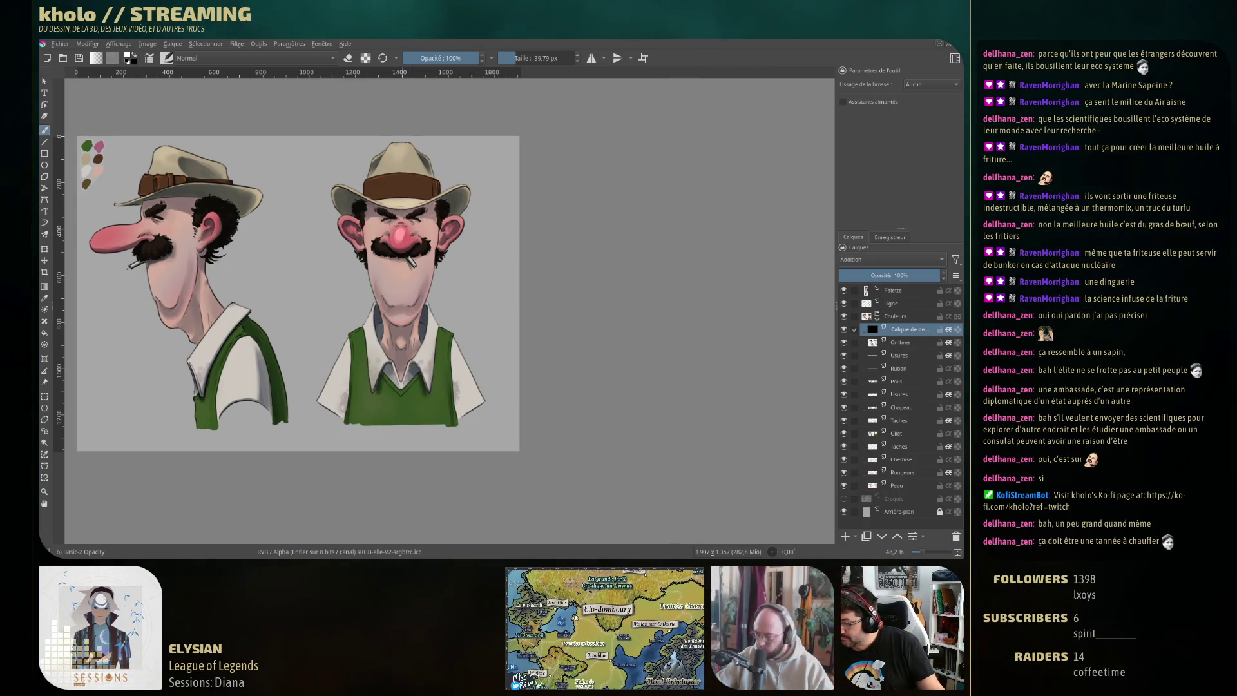
right_click(406, 240)
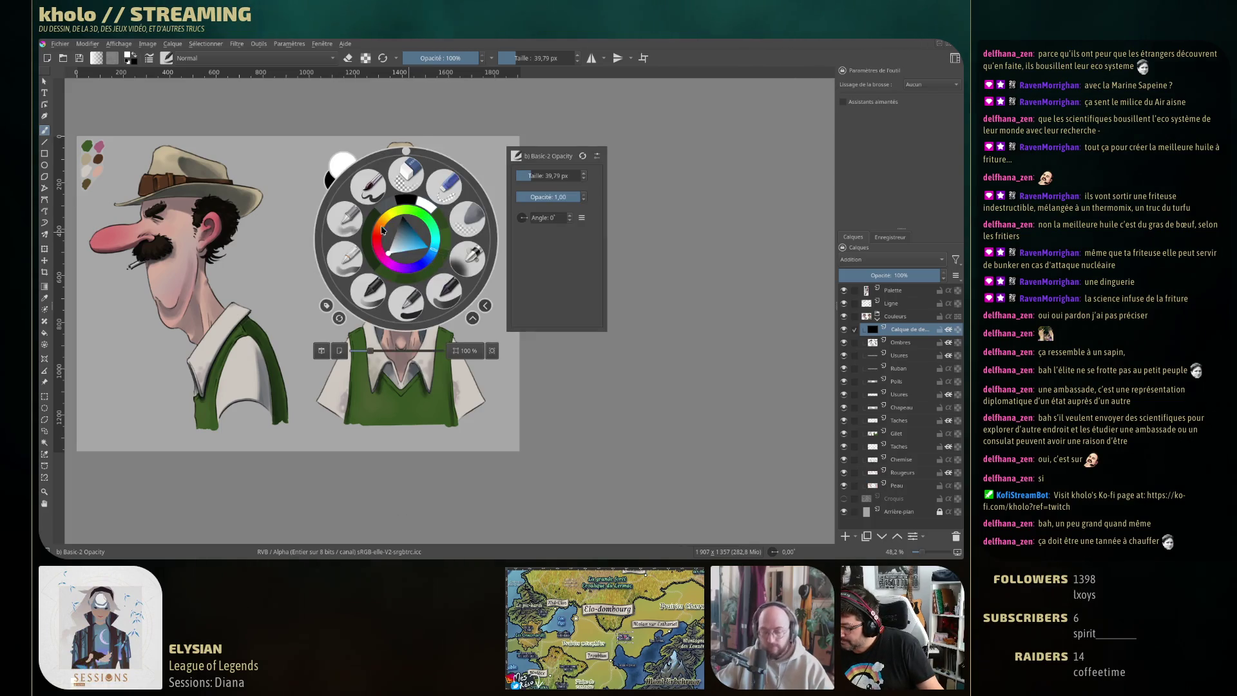
click(412, 237)
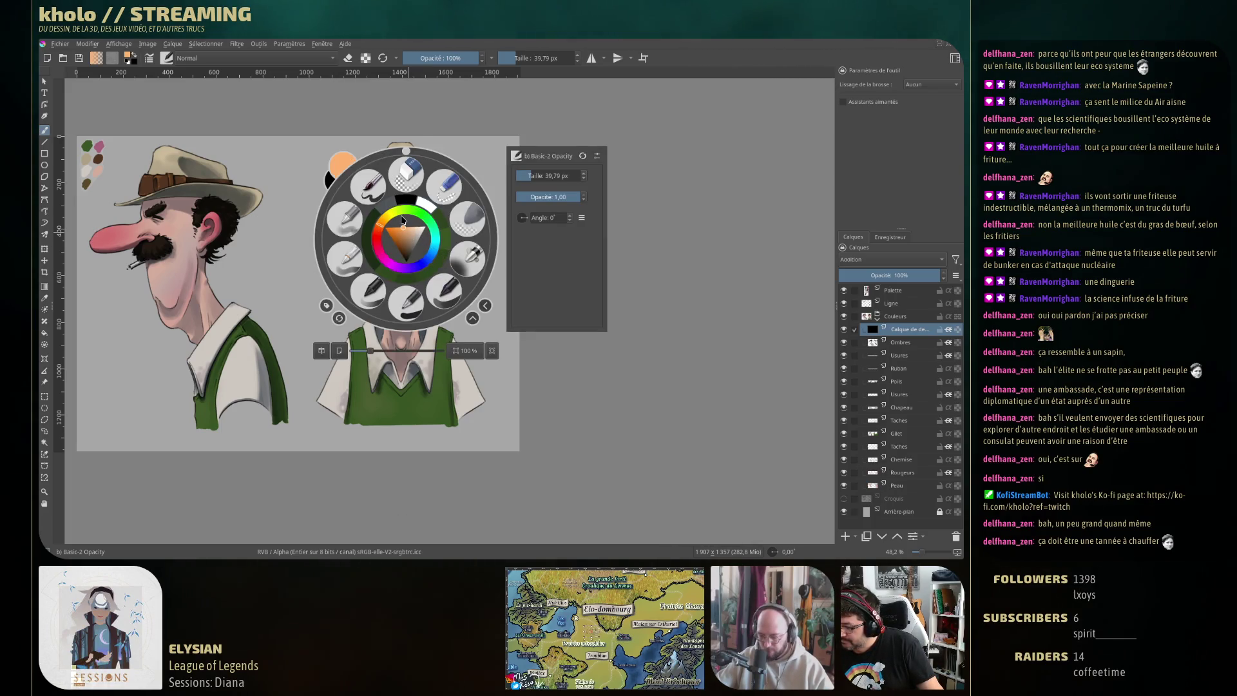
drag(400, 233, 401, 232)
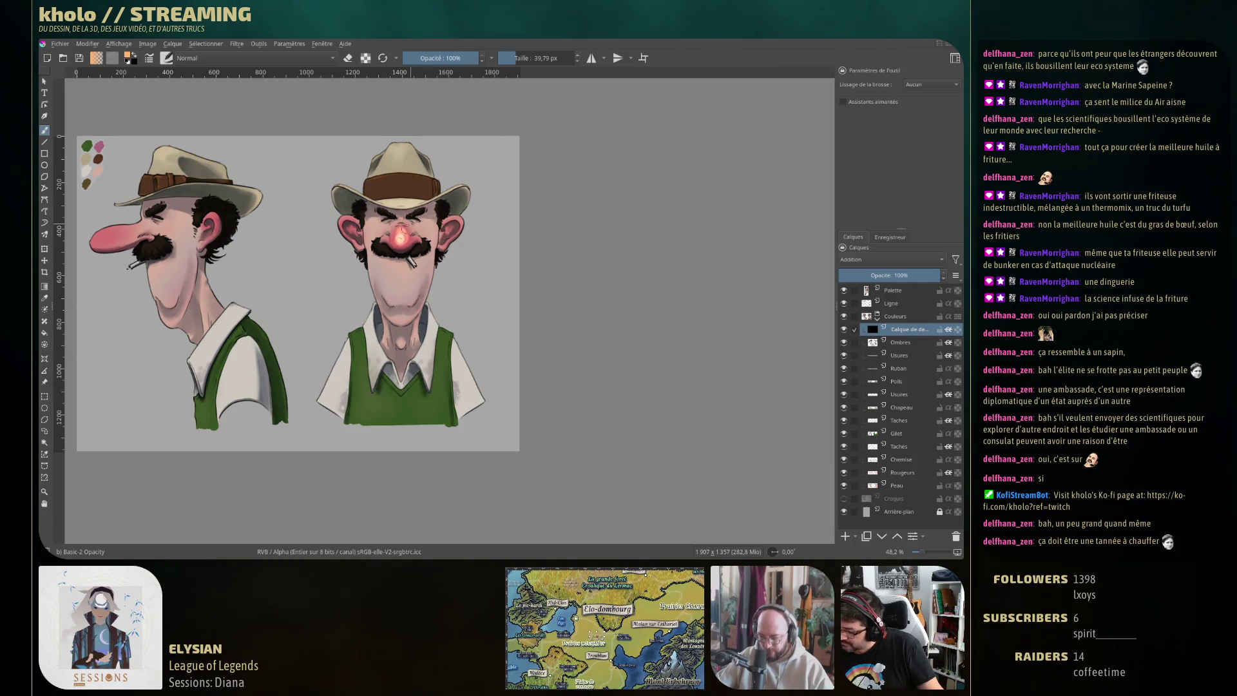
drag(401, 235, 455, 231)
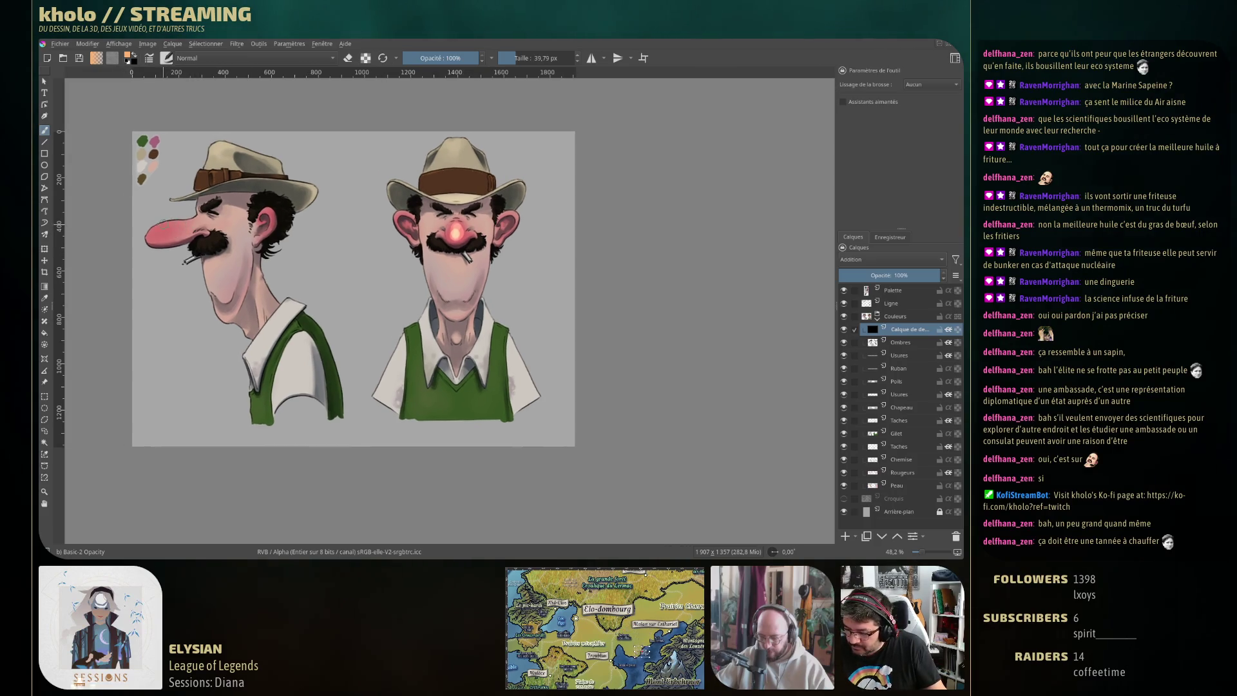
drag(177, 221, 152, 229)
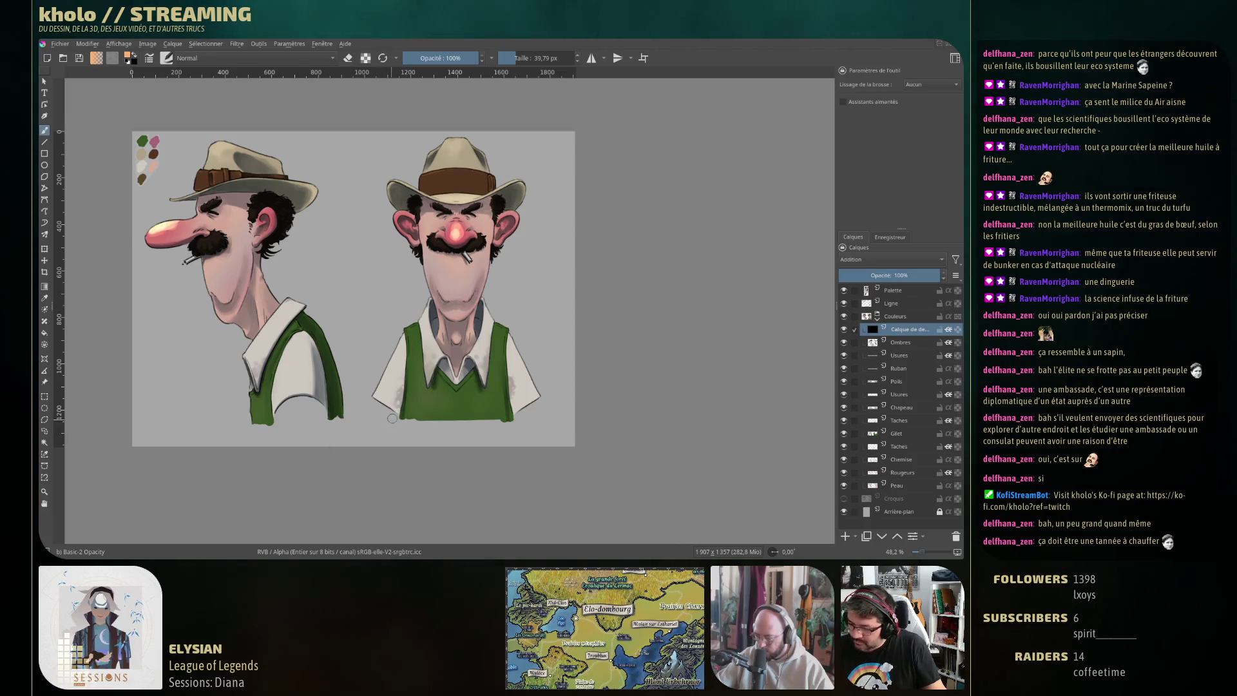
ctrl+click(184, 221)
mouse_move(174, 227)
mouse_down()
mouse_move(147, 234)
mouse_move(161, 233)
mouse_up()
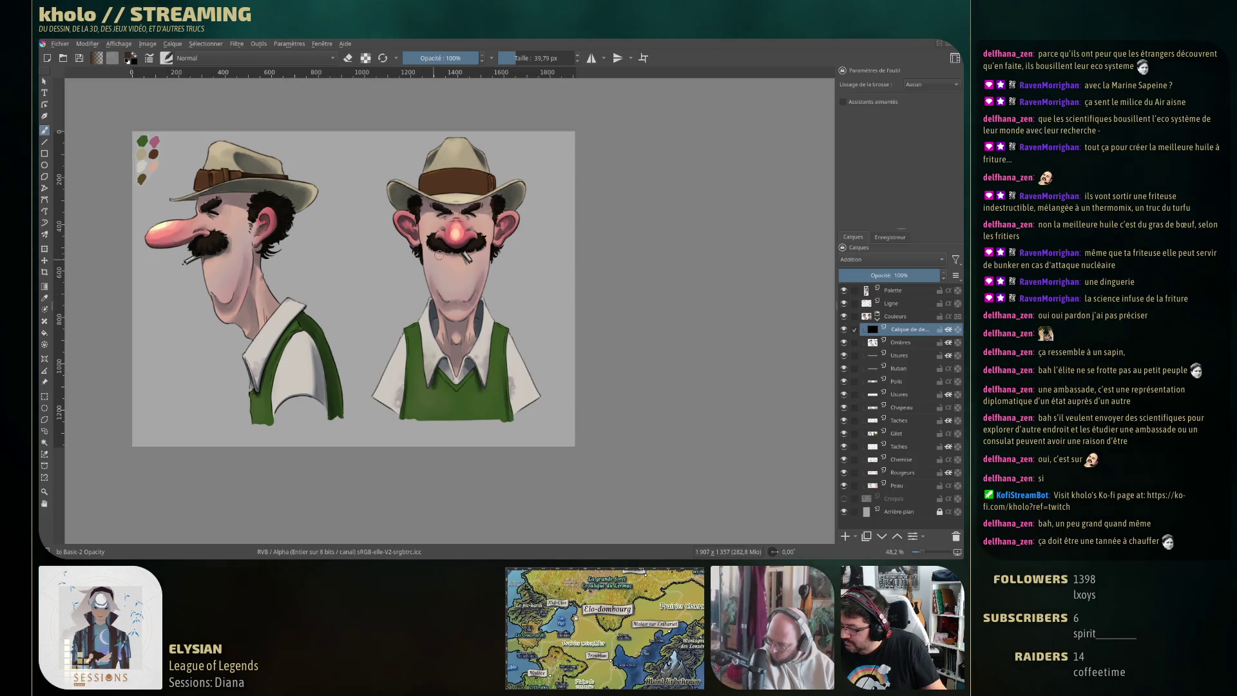
Pick orange again and dab blush glows on the left and right characters' cheeks
right_click(361, 257)
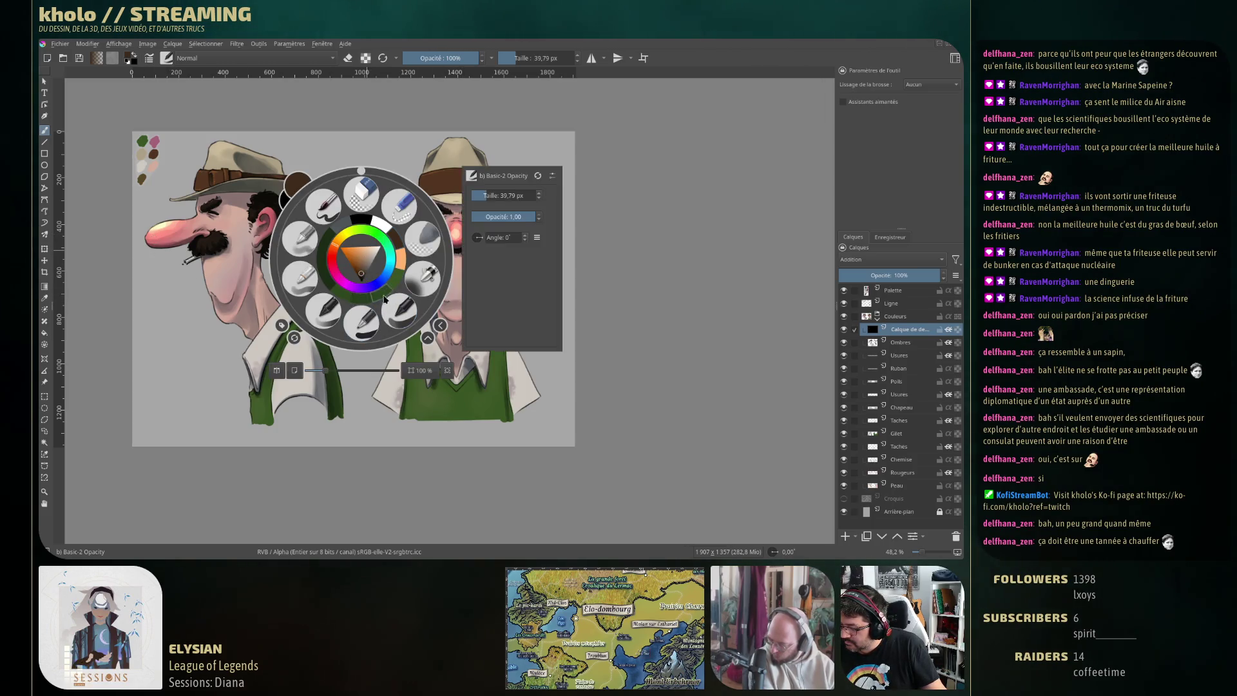
click(401, 265)
right_click(386, 257)
click(391, 315)
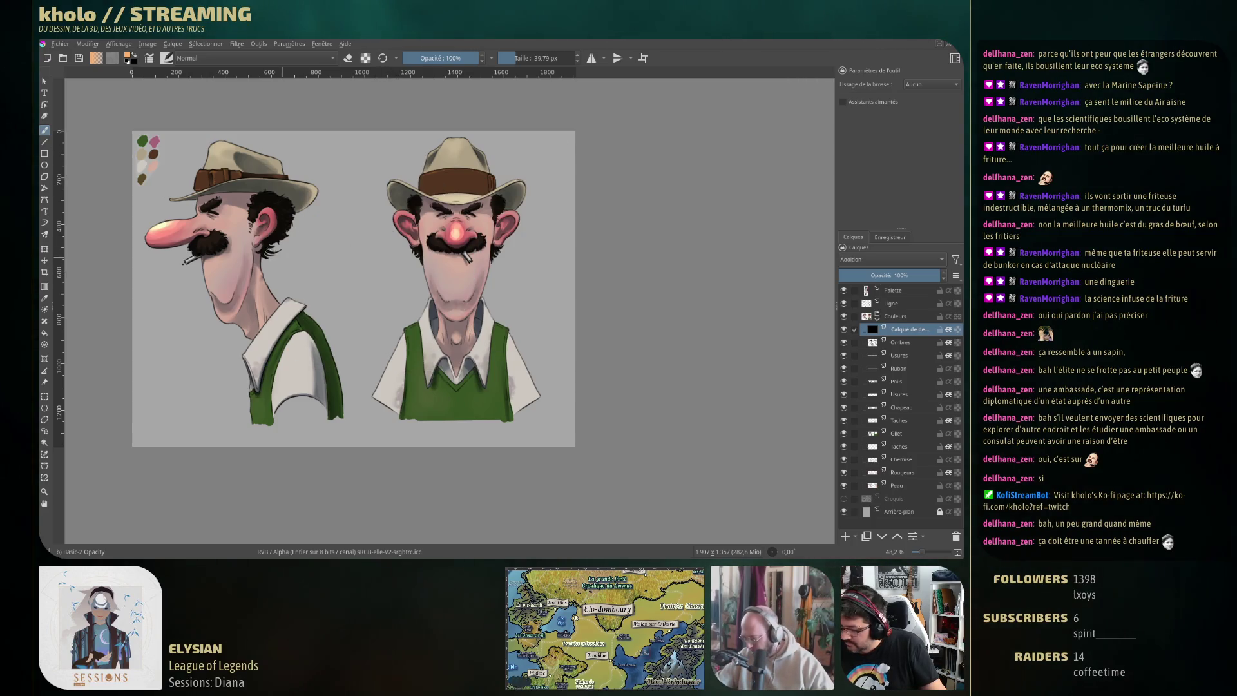
click(228, 223)
click(227, 227)
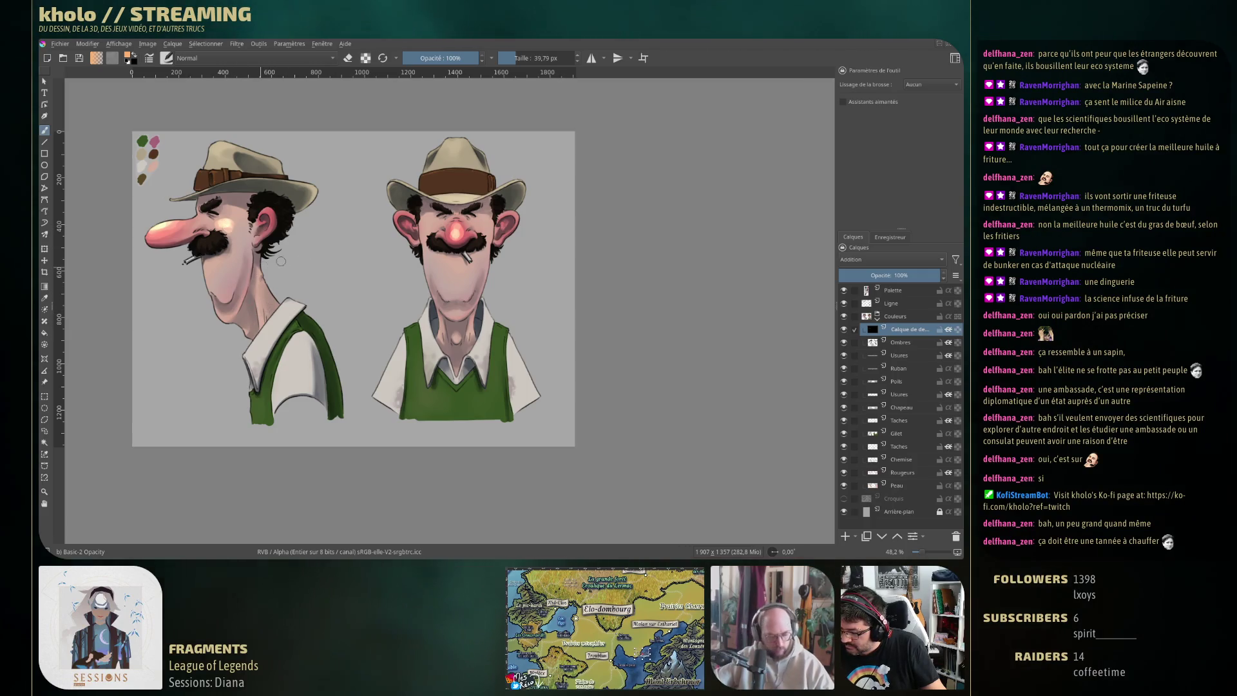
click(431, 224)
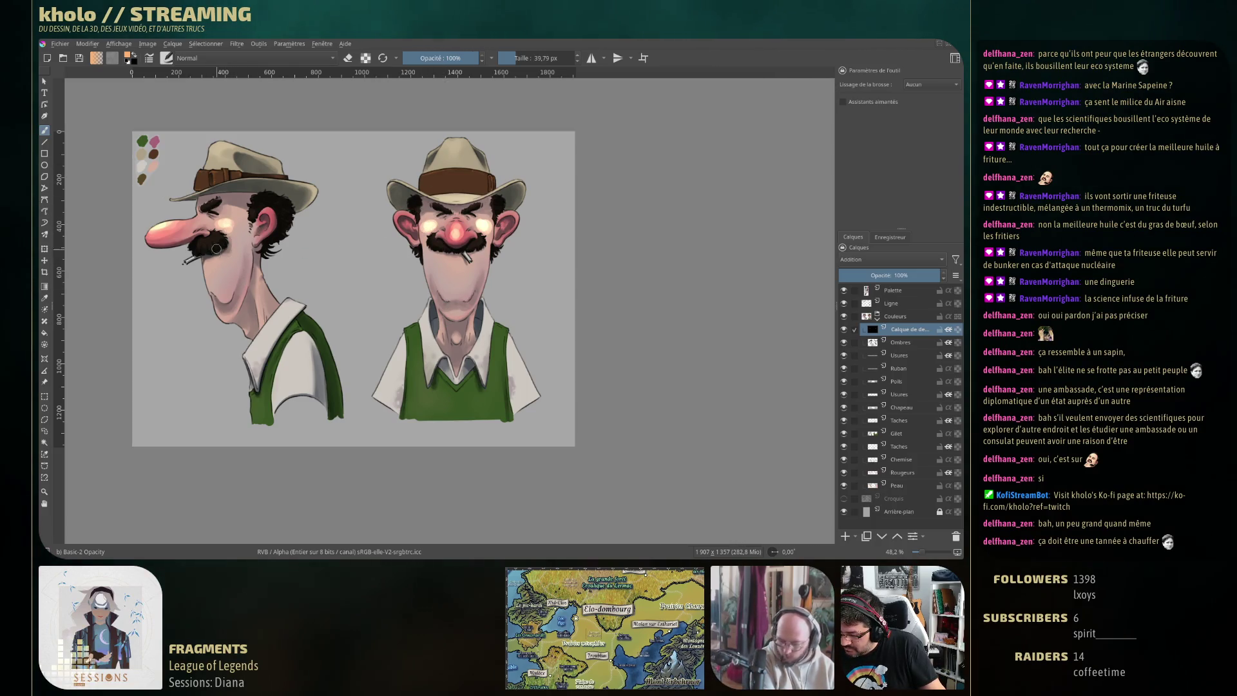
With a 44 px brush, paint soft light on the right chin and a pink glow on the left cheek
key(bracketleft)
key(bracketleft)
key(bracketleft)
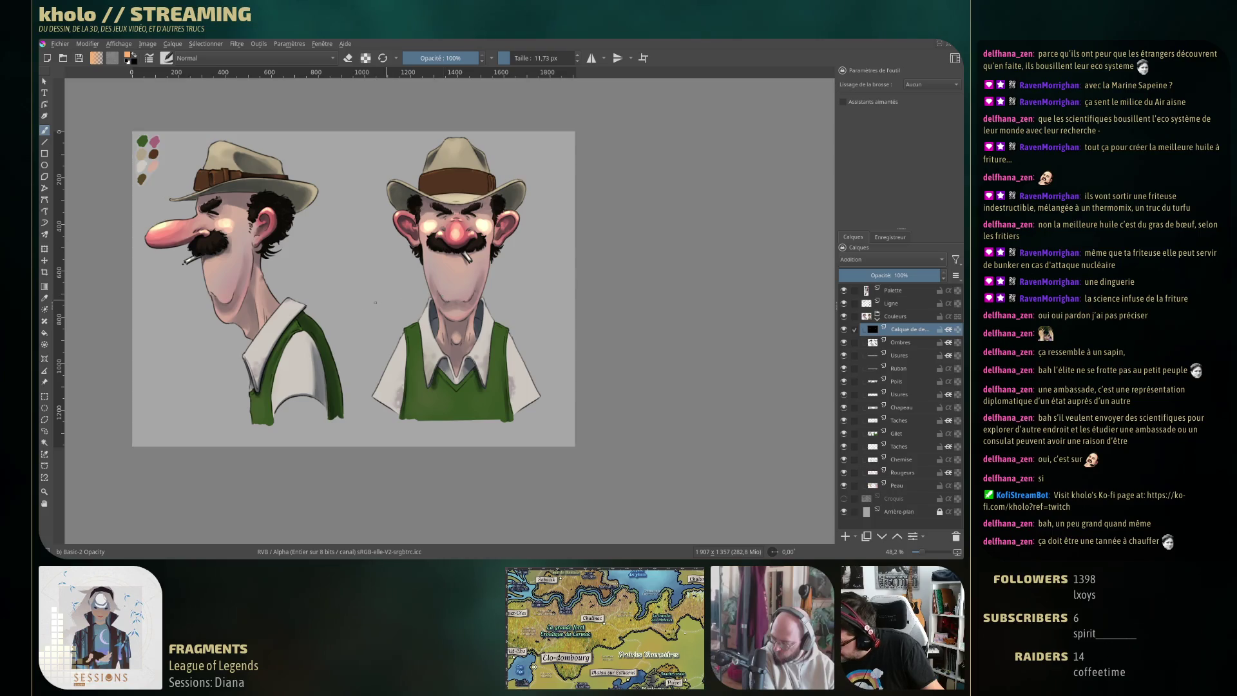
key(])
key(])
key(])
drag(444, 284, 465, 286)
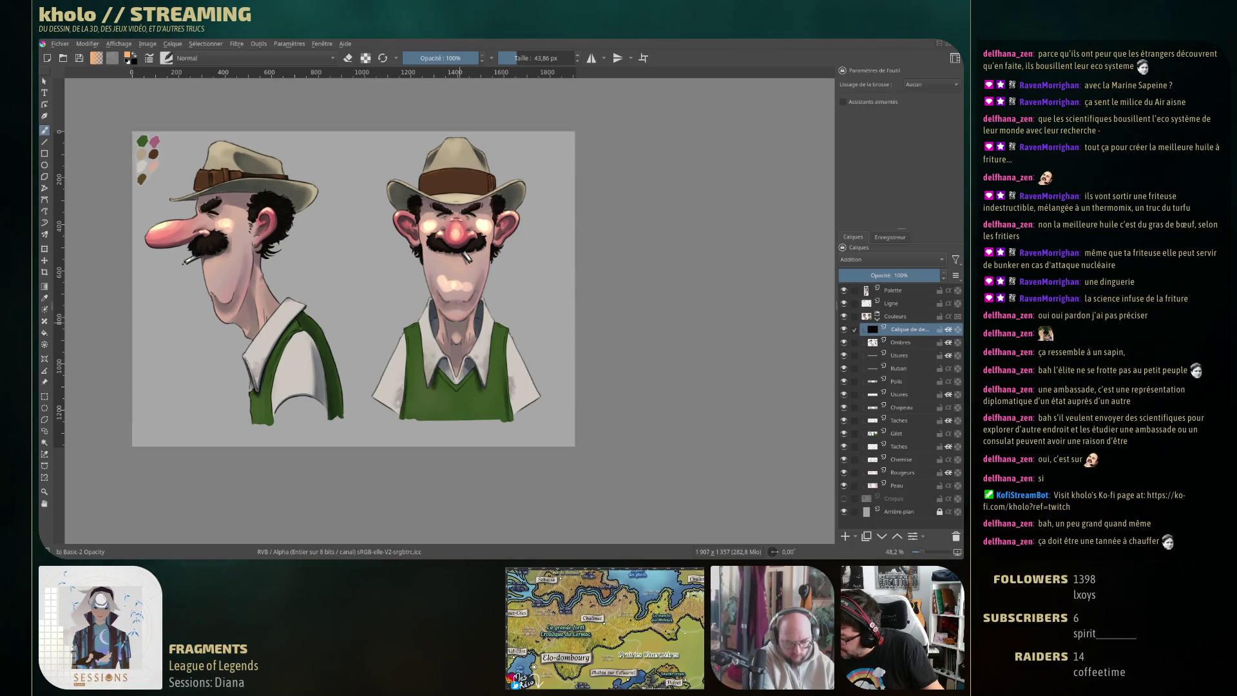
drag(215, 282, 225, 276)
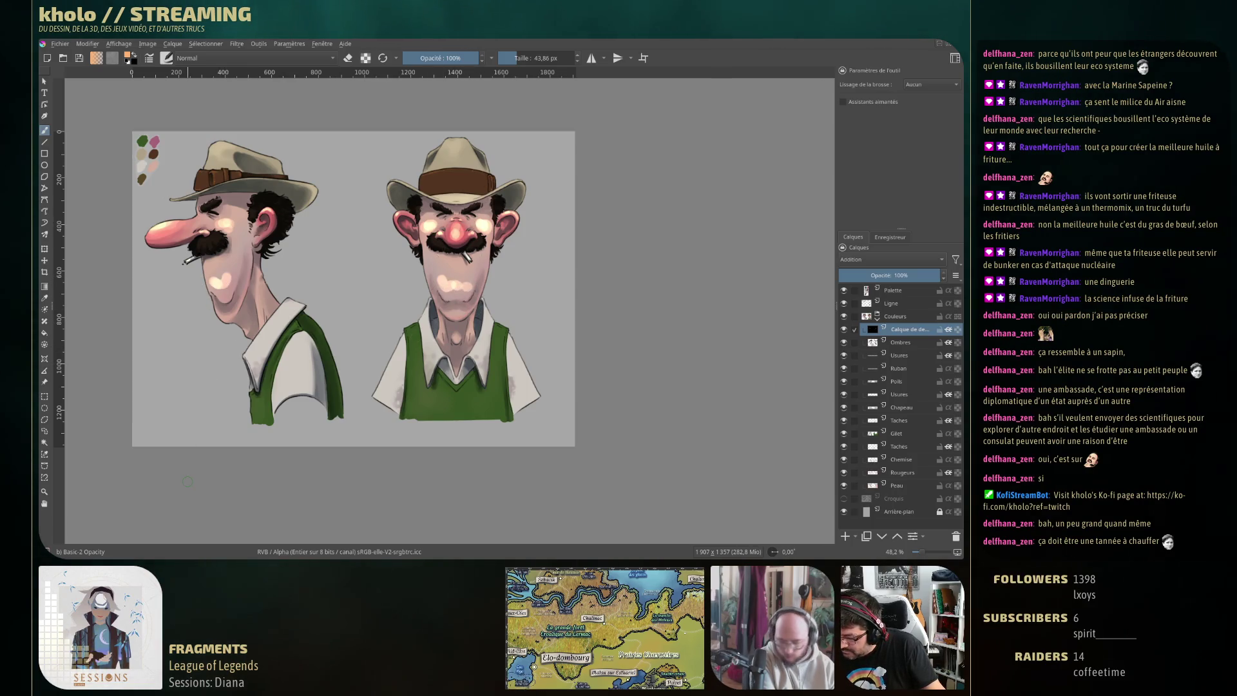
ctrl+click(224, 286)
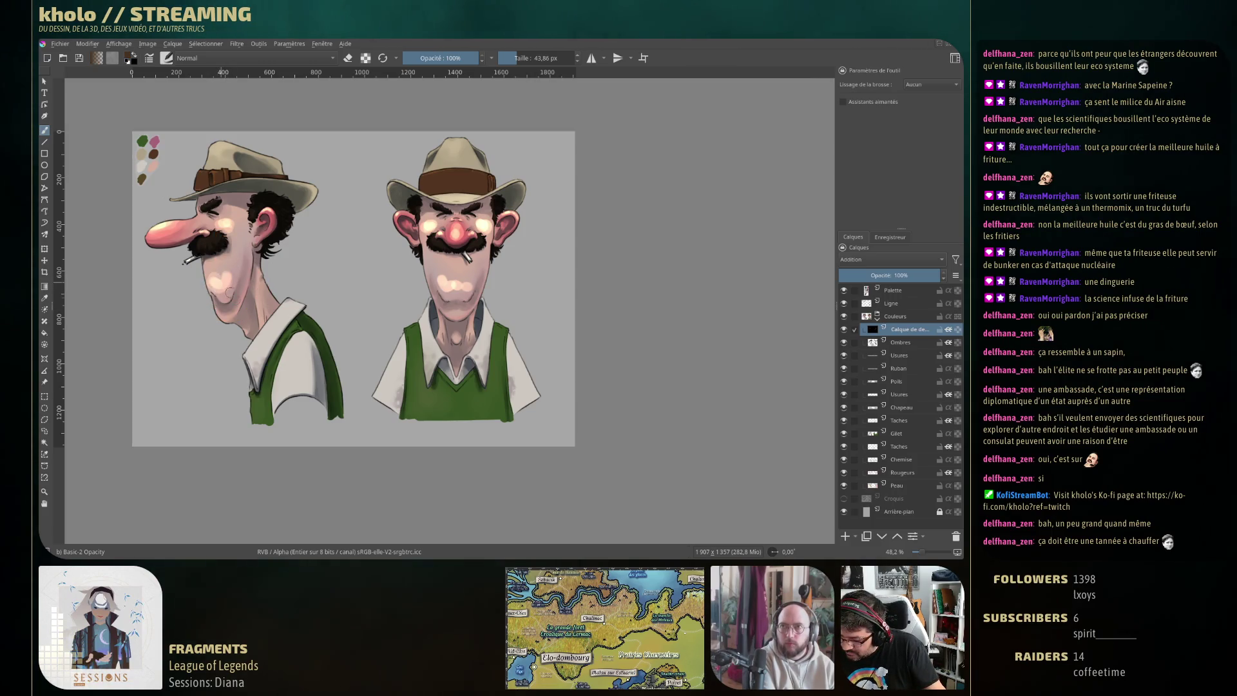
Try the Blender Basic preset, then return to Basic-2 Opacity in painting mode
key(F6)
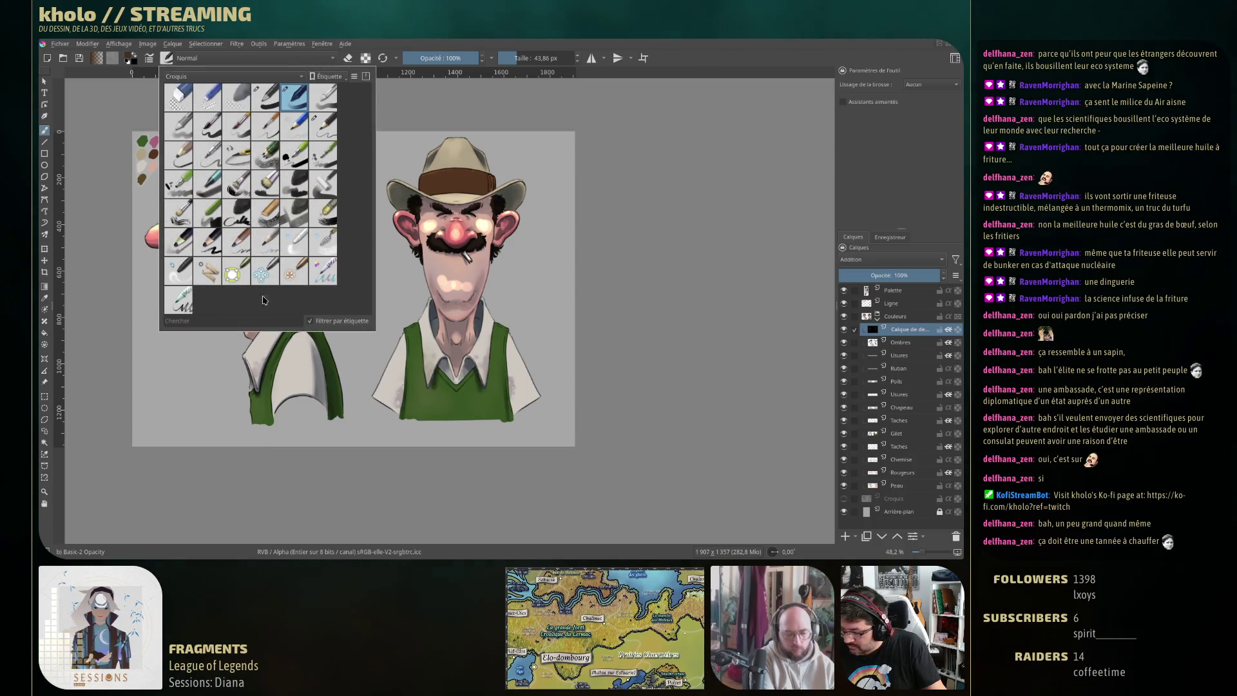
click(296, 251)
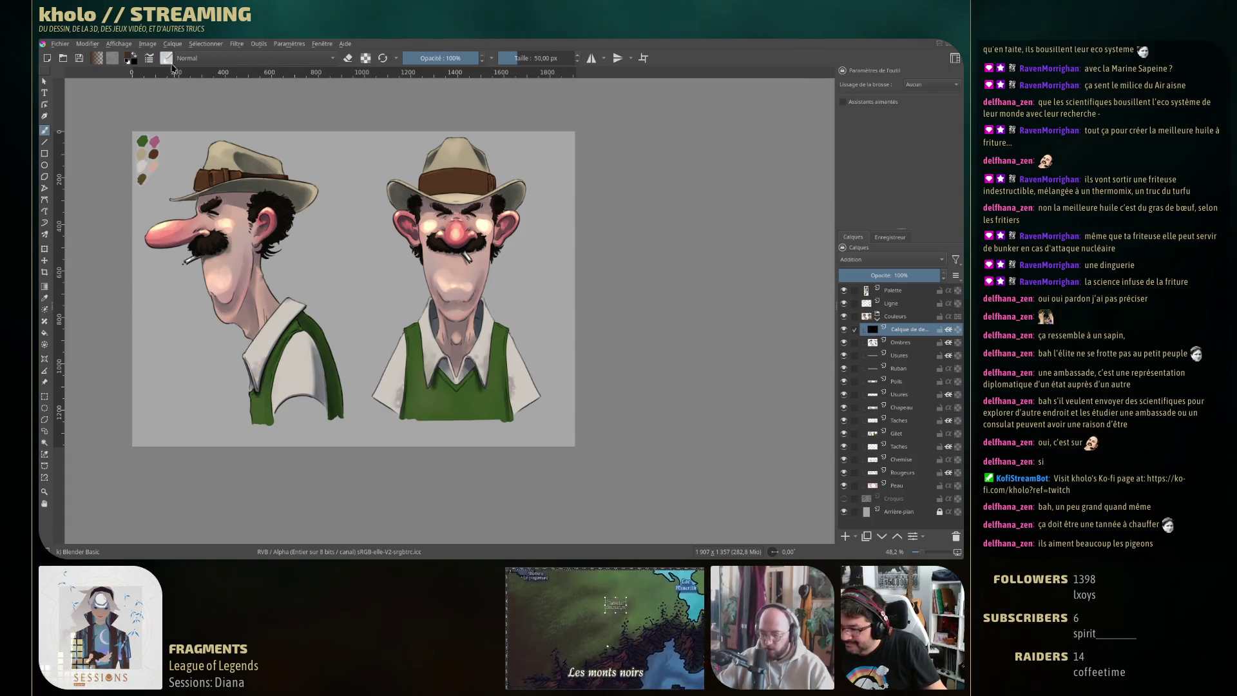
key(F6)
click(293, 97)
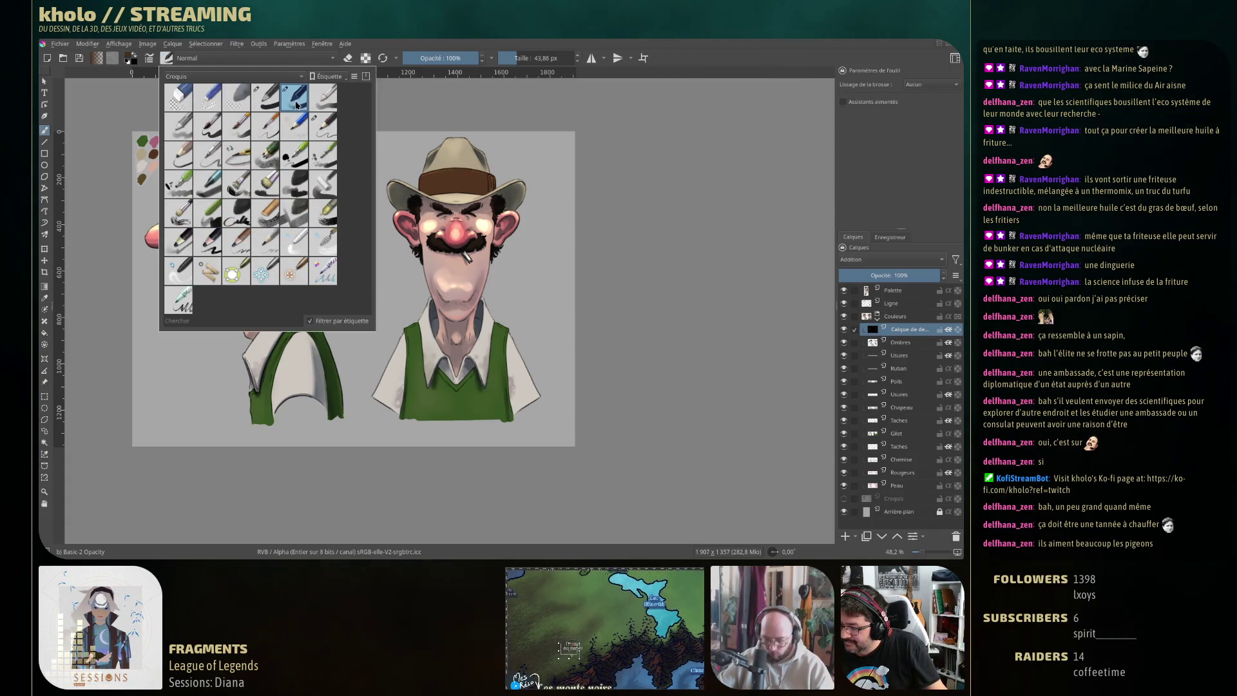
key(e)
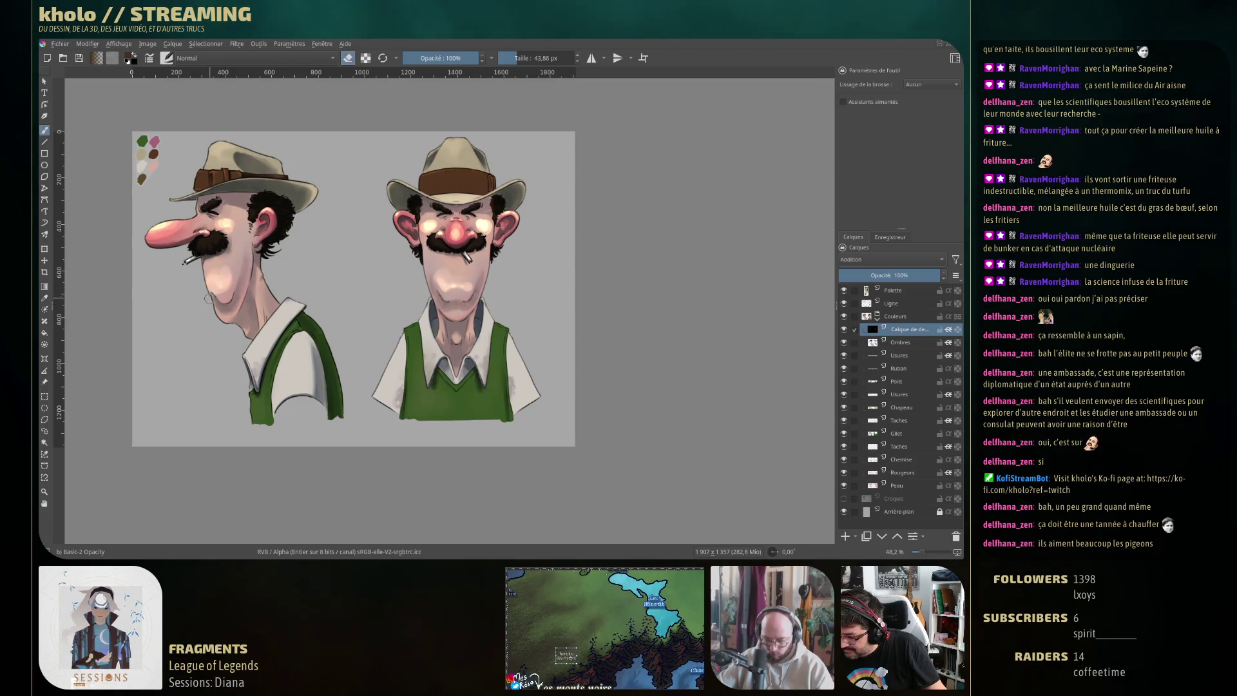
key(e)
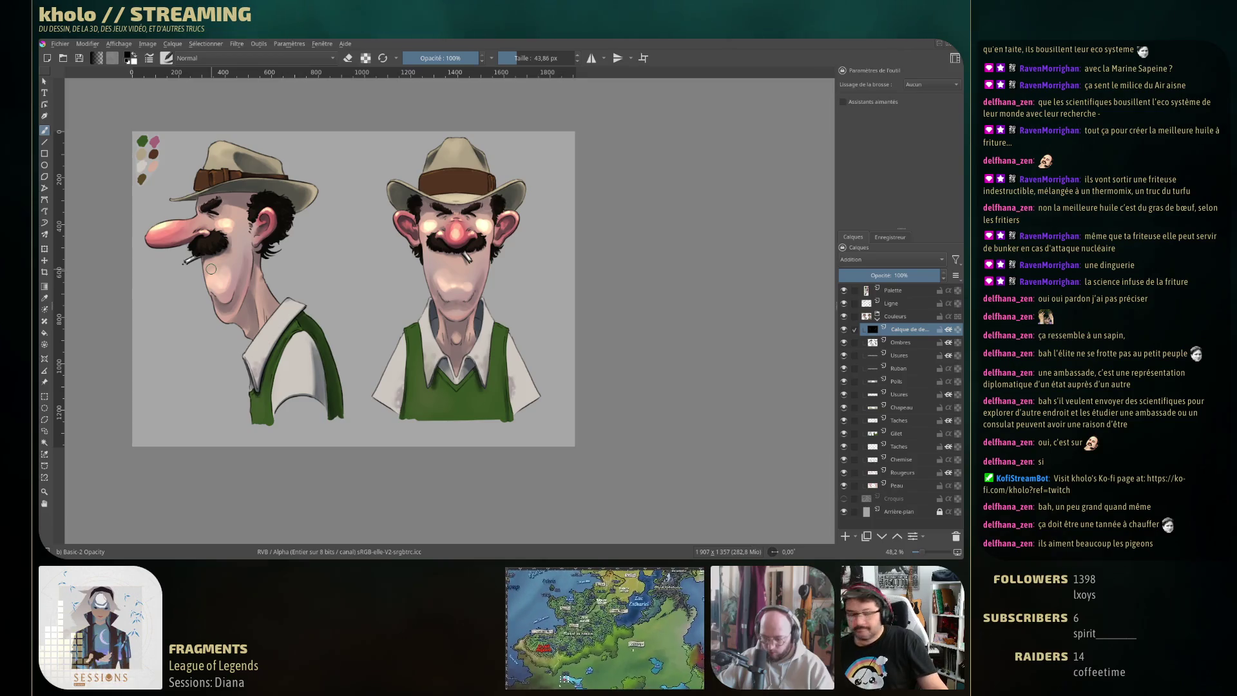
Choose orange, shrink the brush to about 34 px, and switch to Blender Basic for smoothing
right_click(368, 286)
click(365, 329)
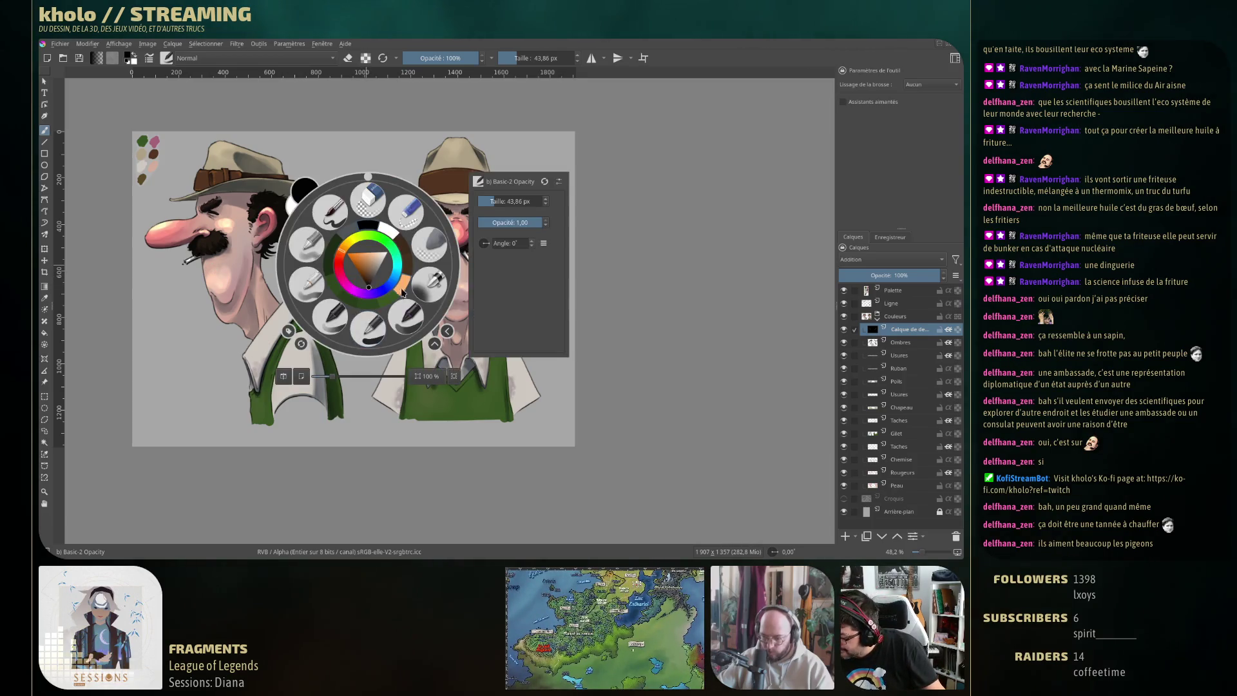
key(bracketleft)
key(bracketleft)
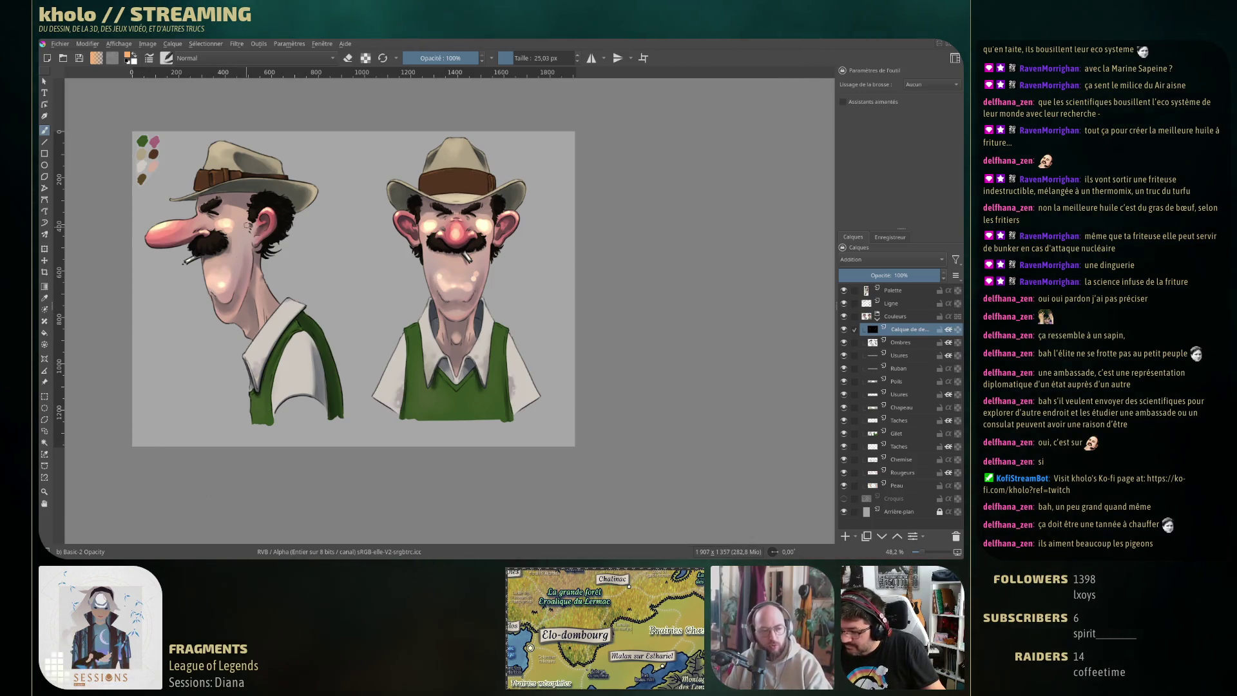
click(166, 58)
click(293, 245)
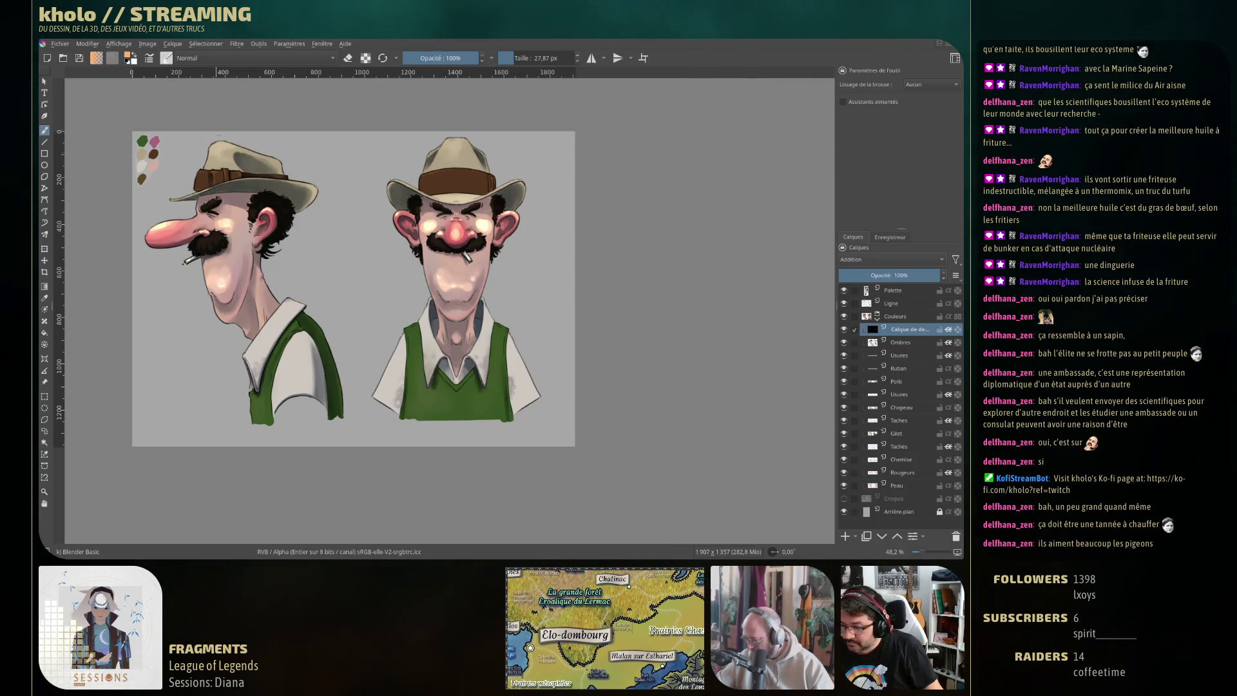
Return to Basic-2 Opacity with a slightly larger brush and black as the colour
key(F6)
click(295, 100)
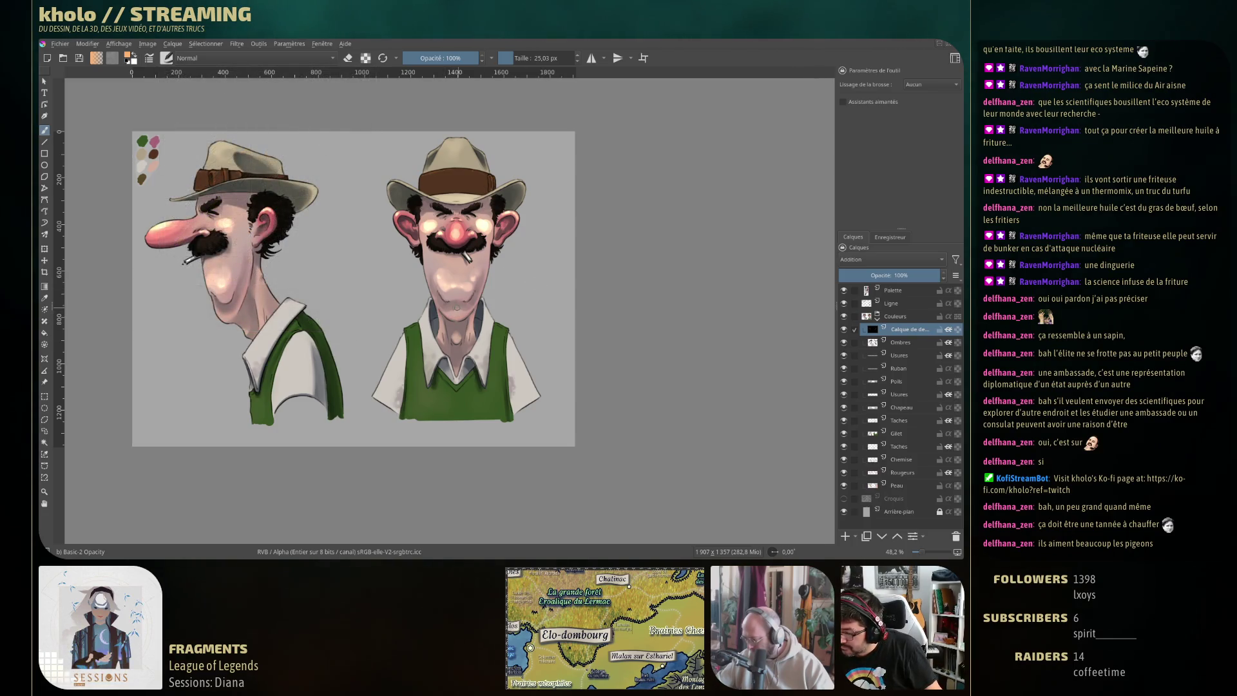
key(bracketright)
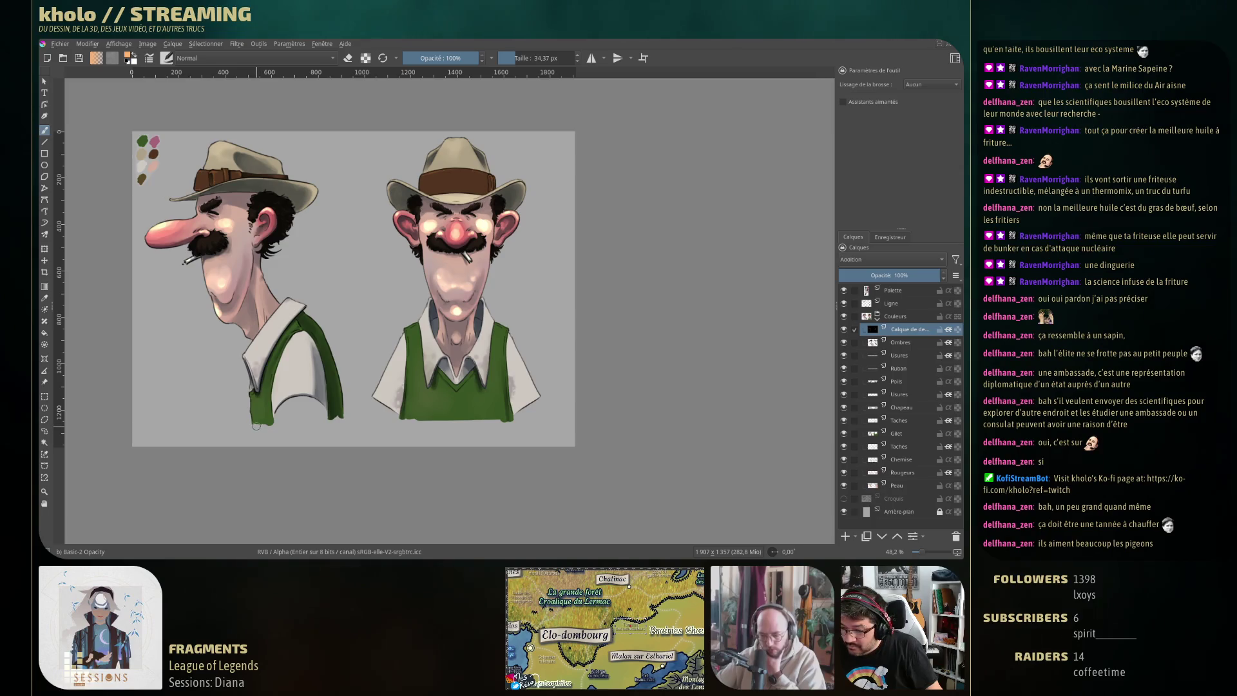
right_click(326, 273)
click(203, 389)
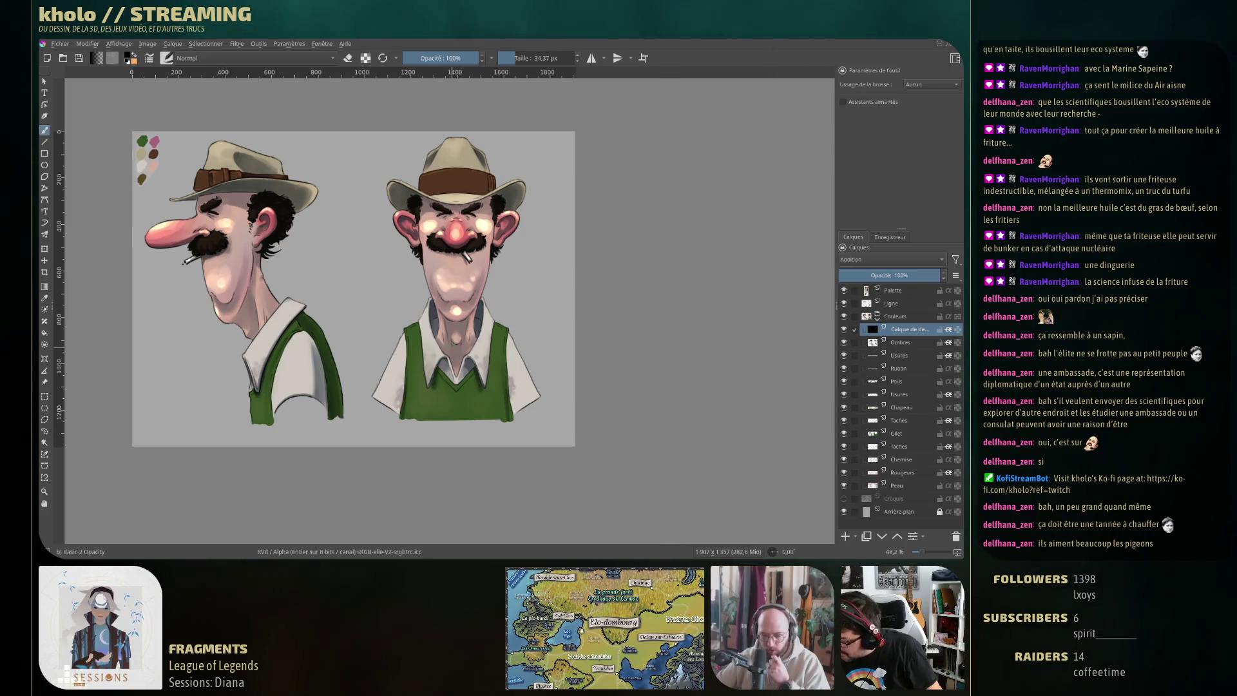
Swap to Blender Basic and back to the Basic-2 Opacity preset
key(F6)
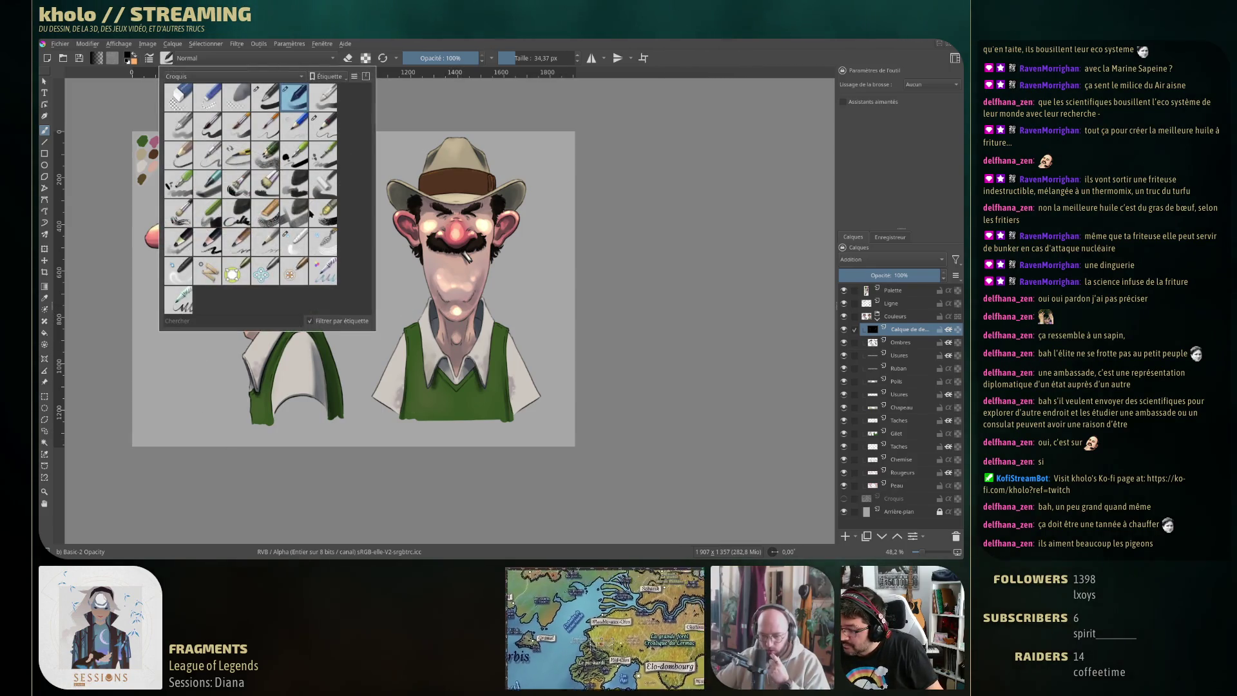
click(306, 250)
key(F6)
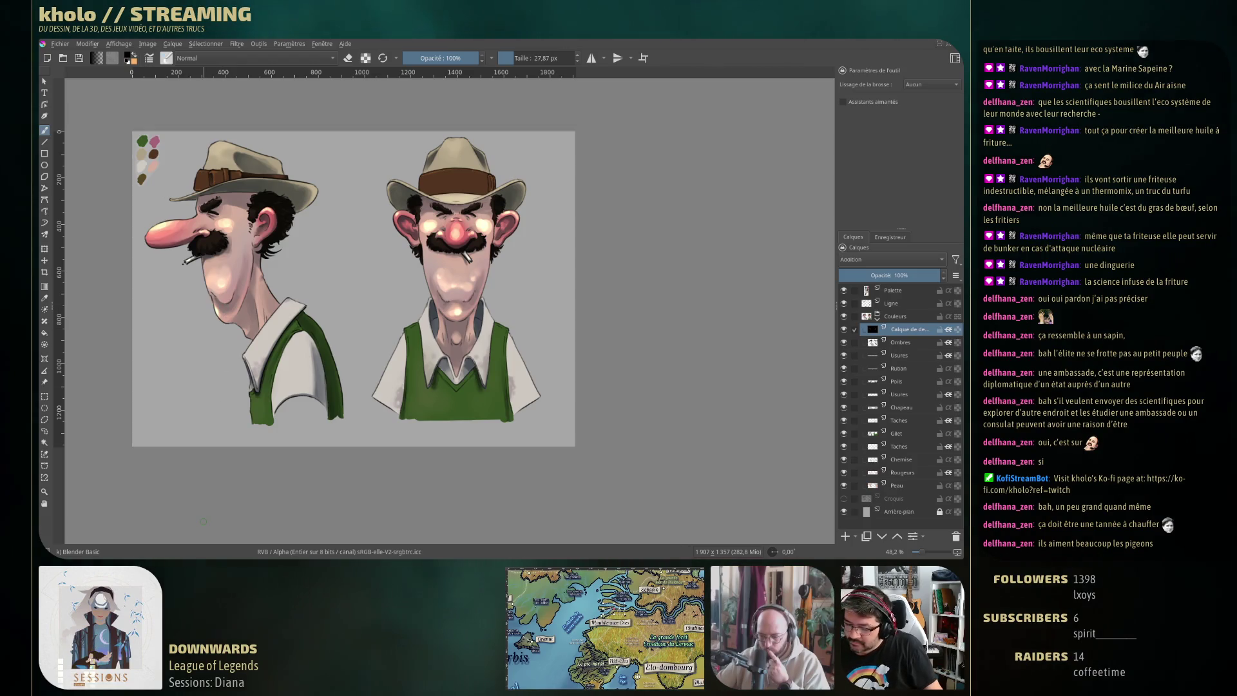
click(167, 58)
click(298, 101)
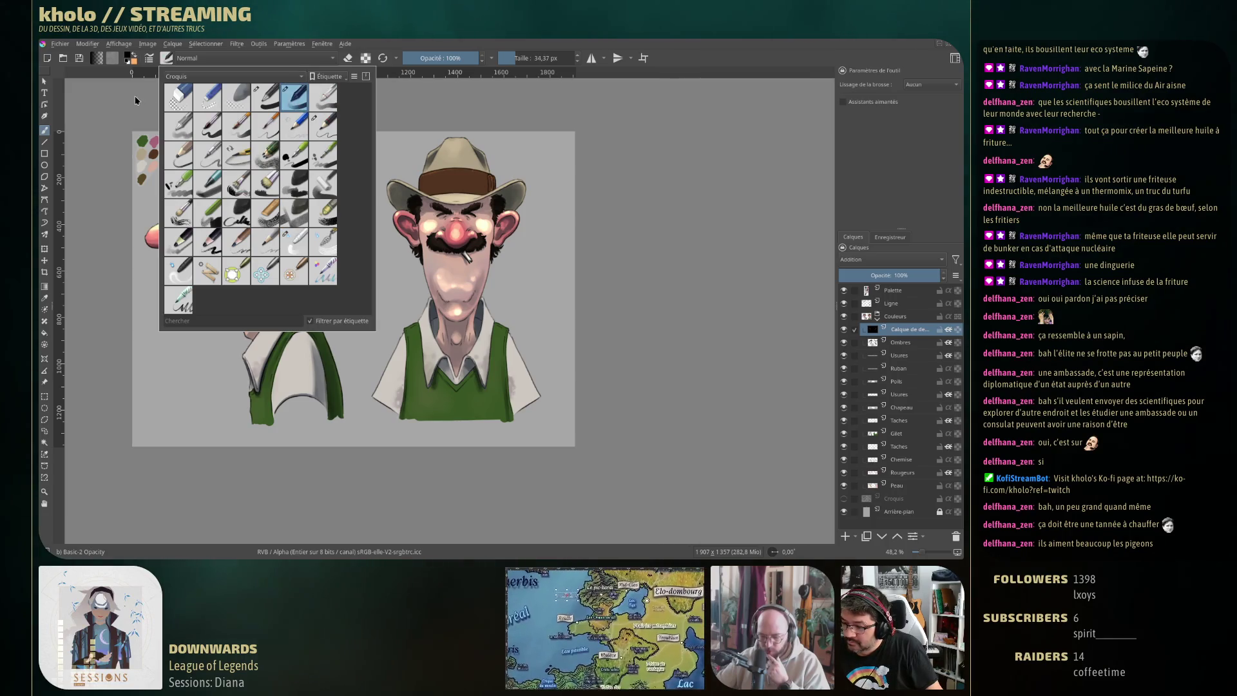
key(Escape)
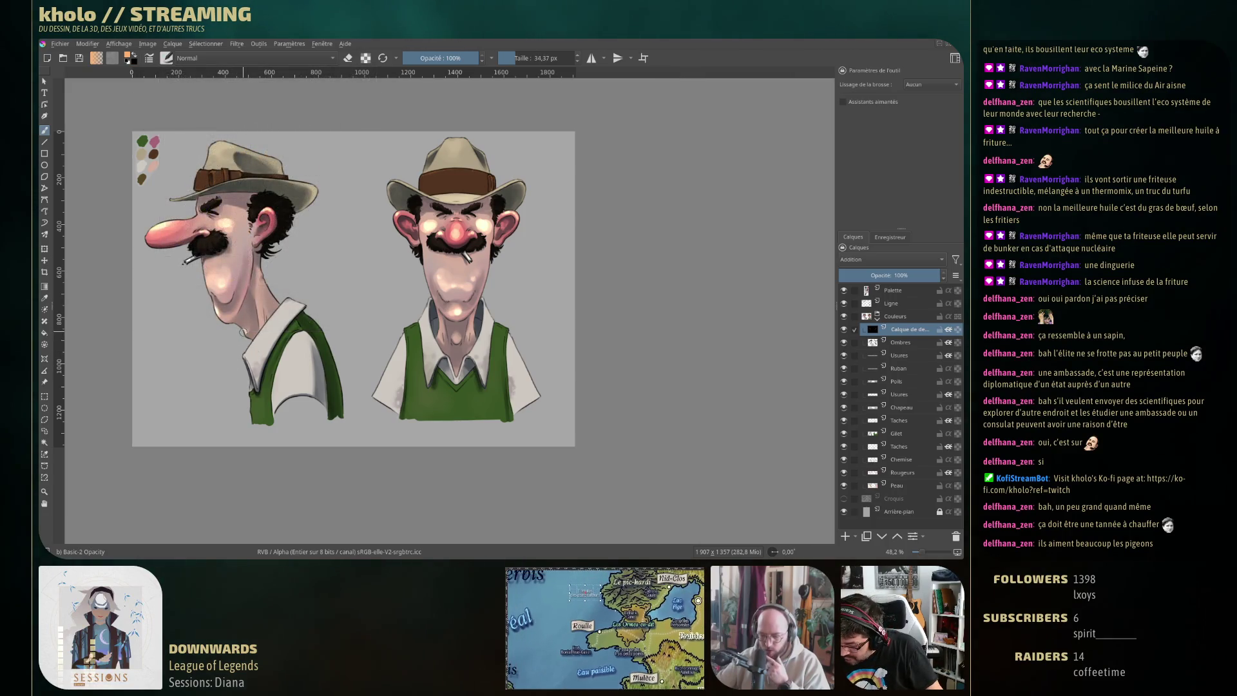
Dab light paint on the front-view man's shirt, then reselect Blender Basic
click(456, 338)
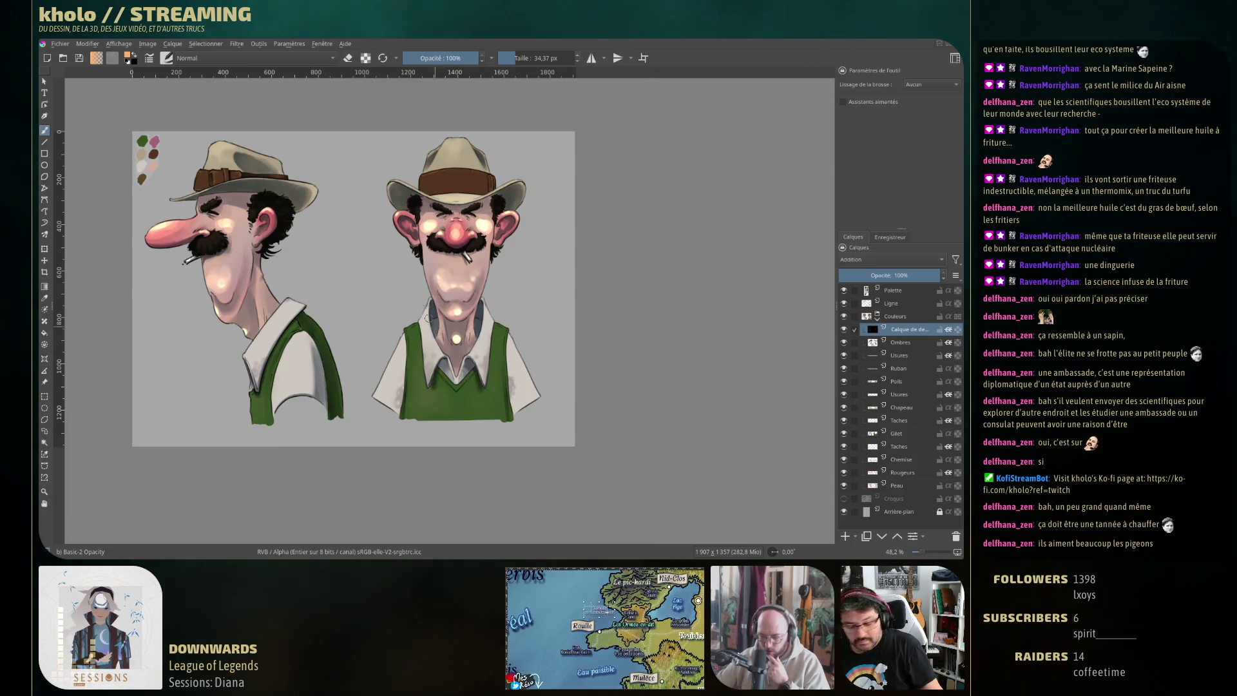
click(170, 59)
click(294, 241)
click(302, 337)
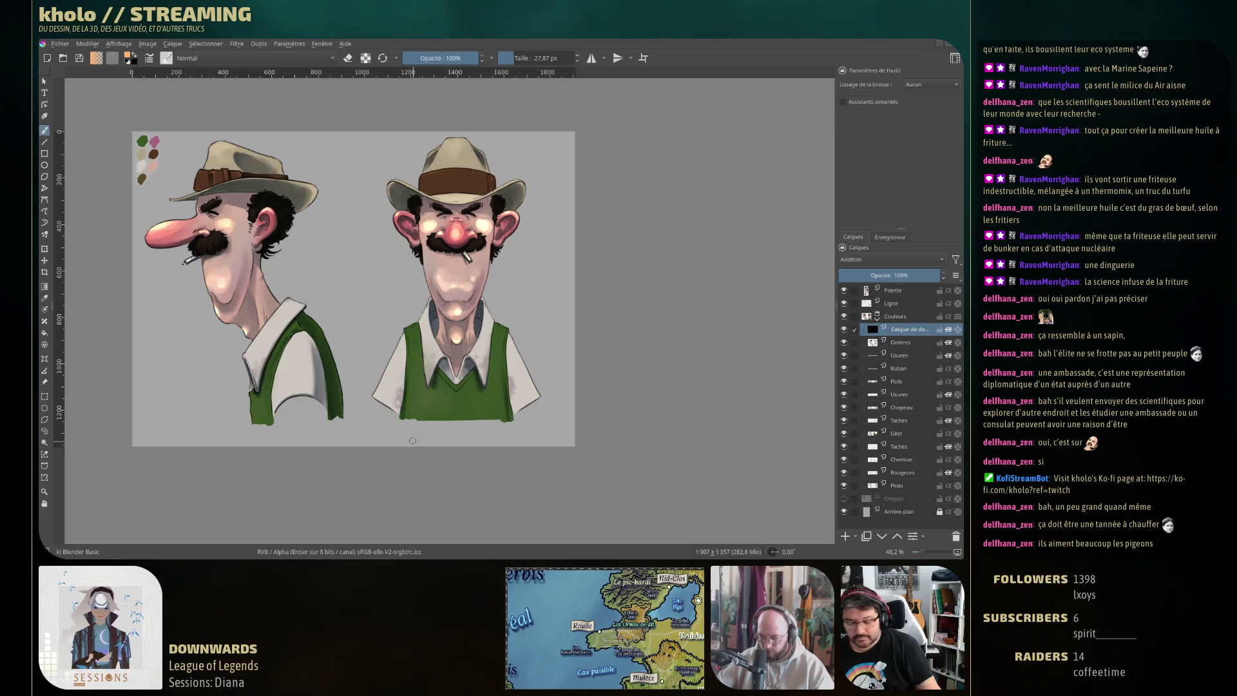
Pick Basic Oval RZV, then settle on the Basic-2 Opacity brush preset
right_click(447, 358)
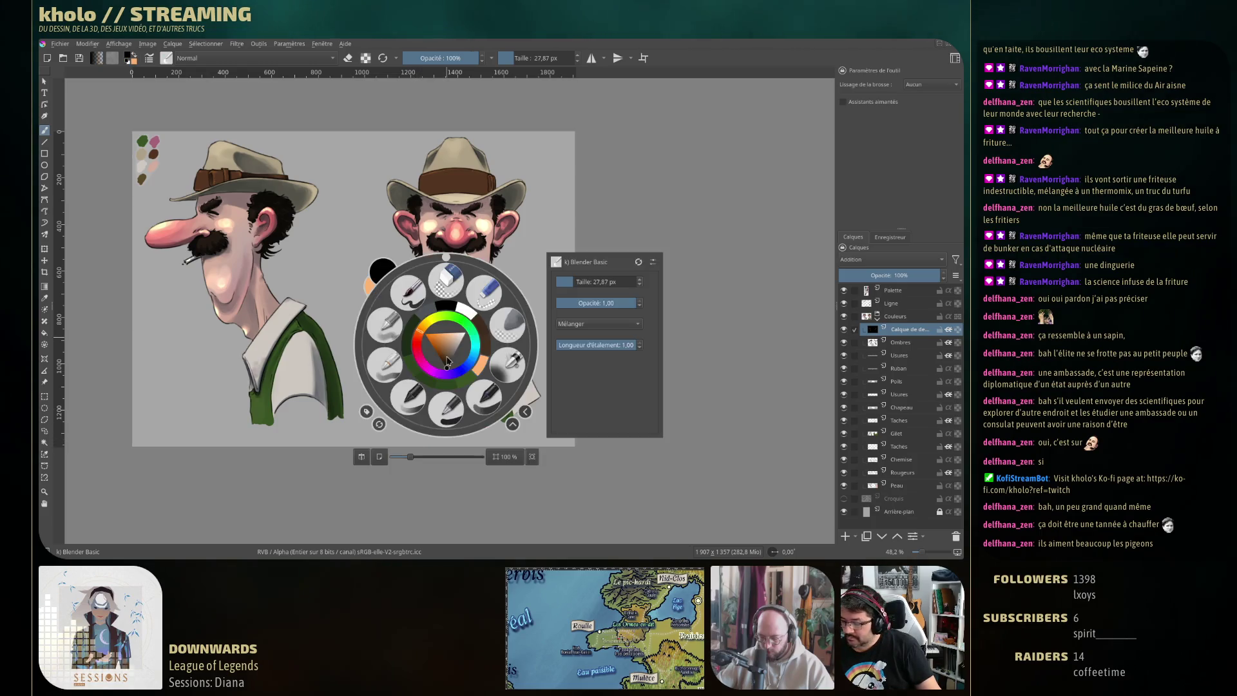
click(474, 394)
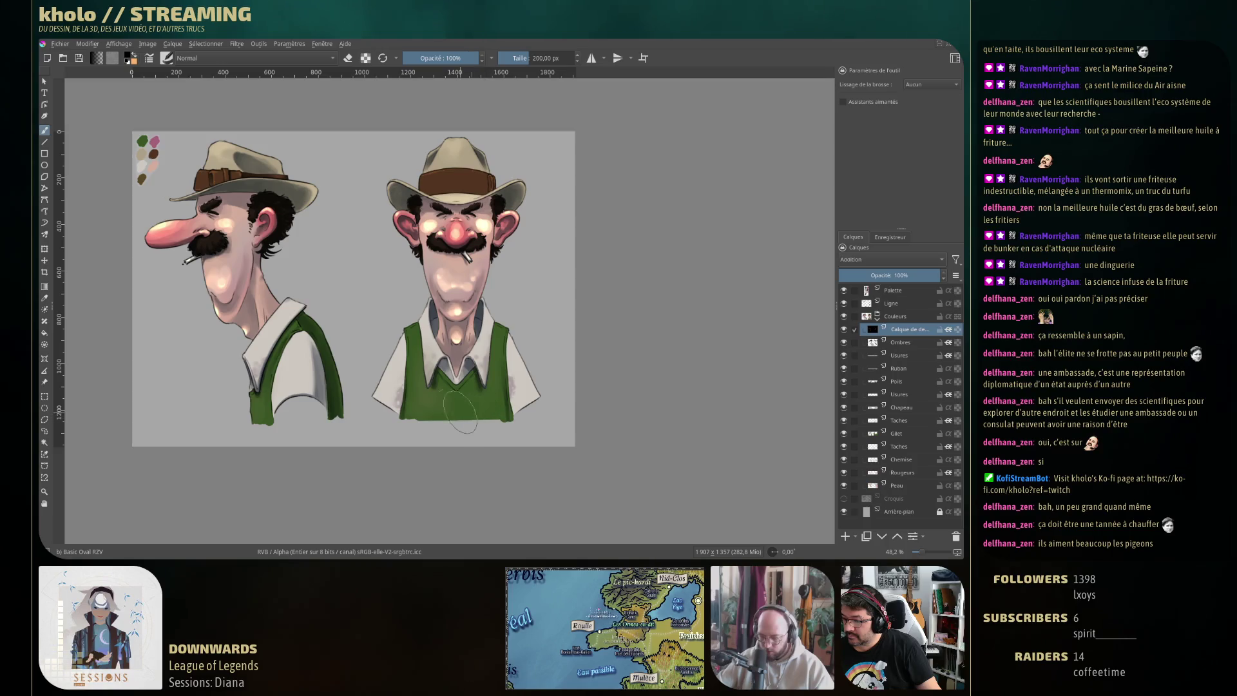
click(167, 60)
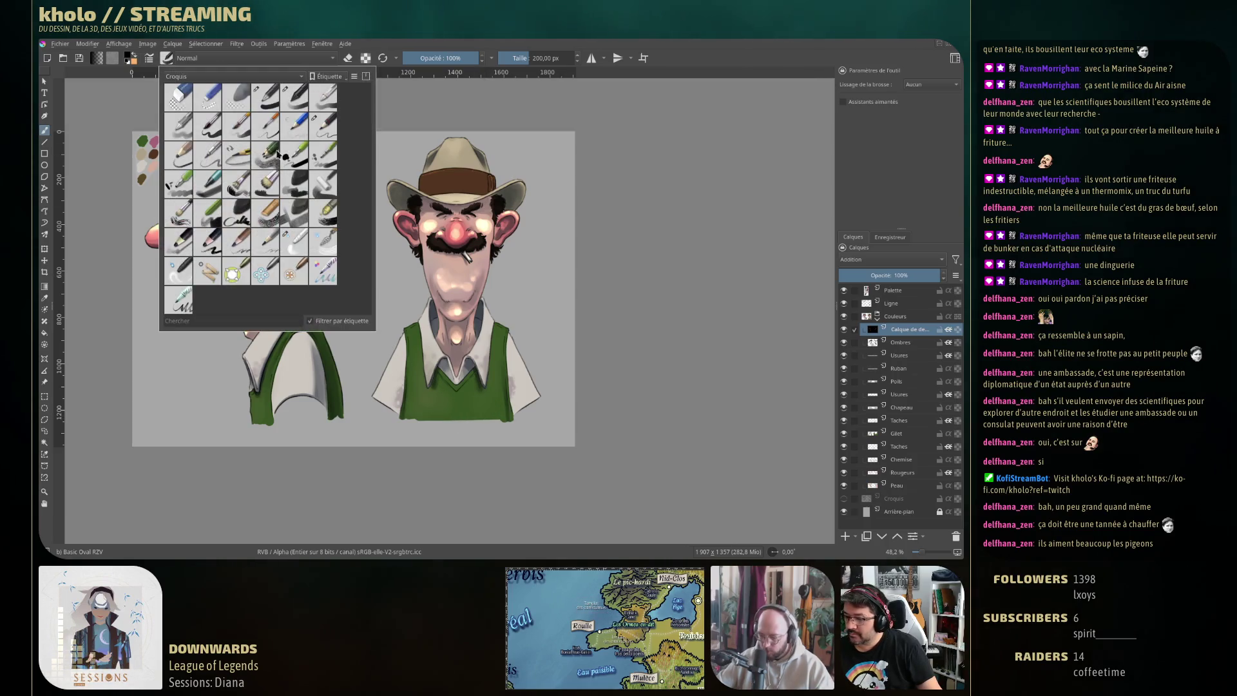
click(294, 97)
click(499, 373)
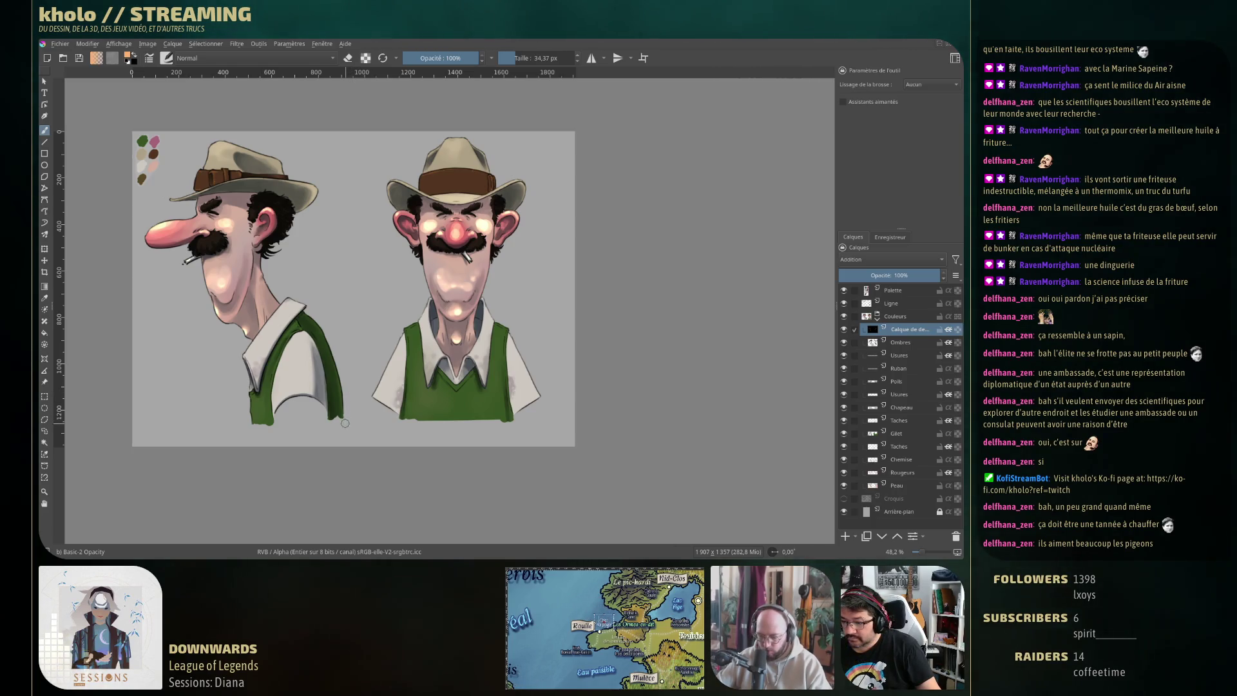
Shrink the brush, sample the right character's collar colour, then enlarge the brush to 61.06 px
key([)
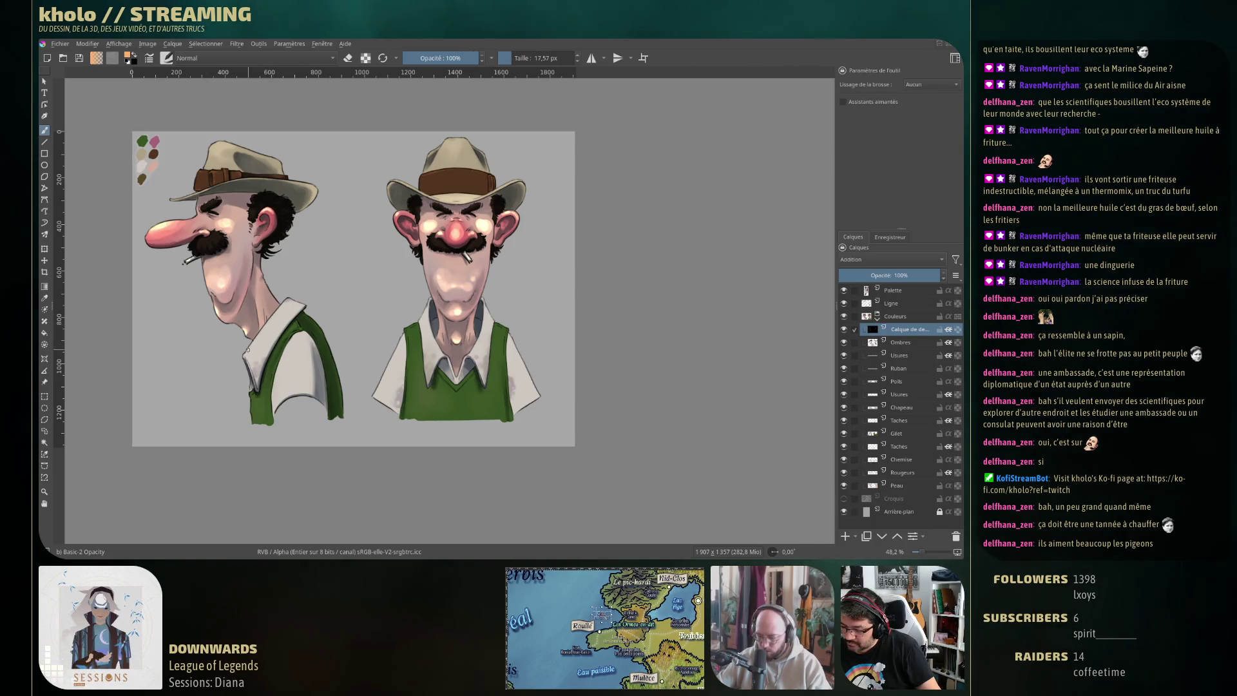
key([)
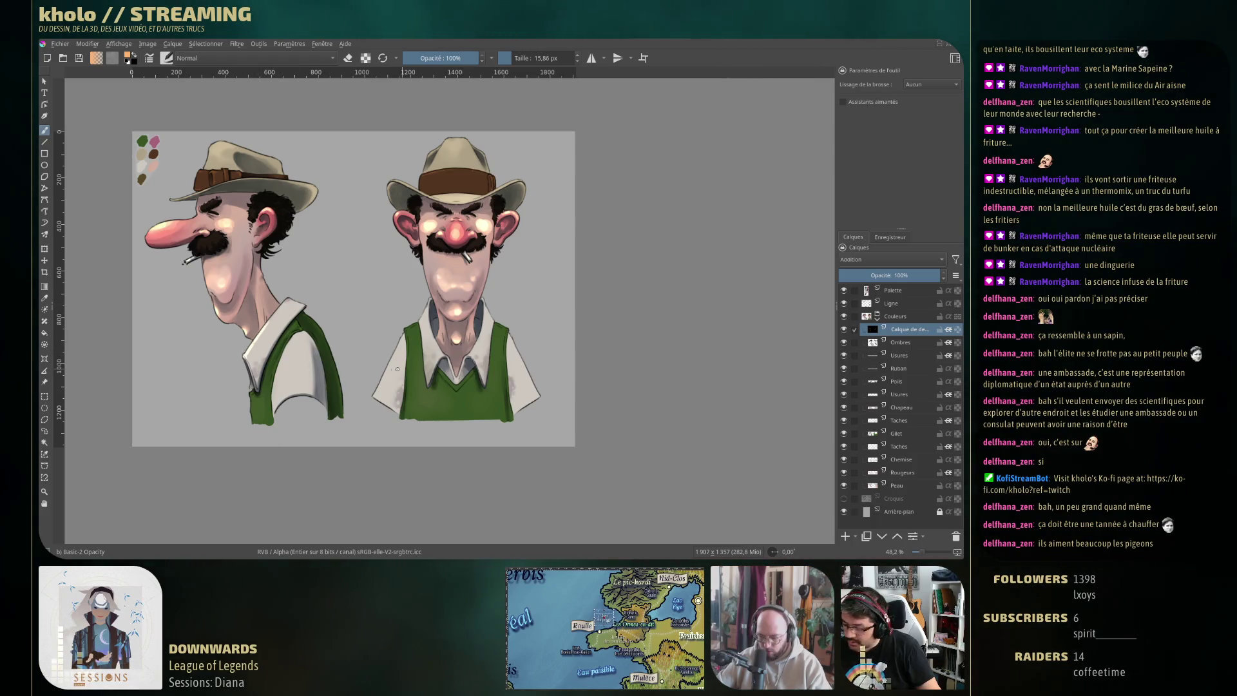
key([)
key([)
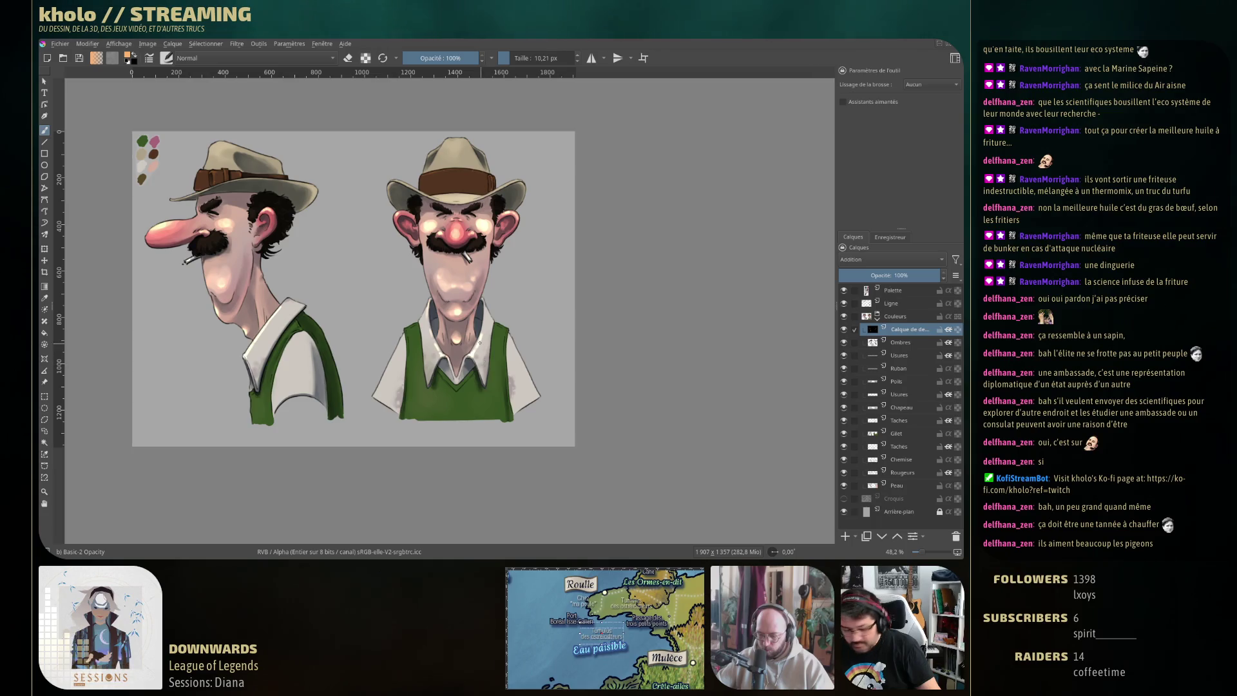
ctrl+click(484, 333)
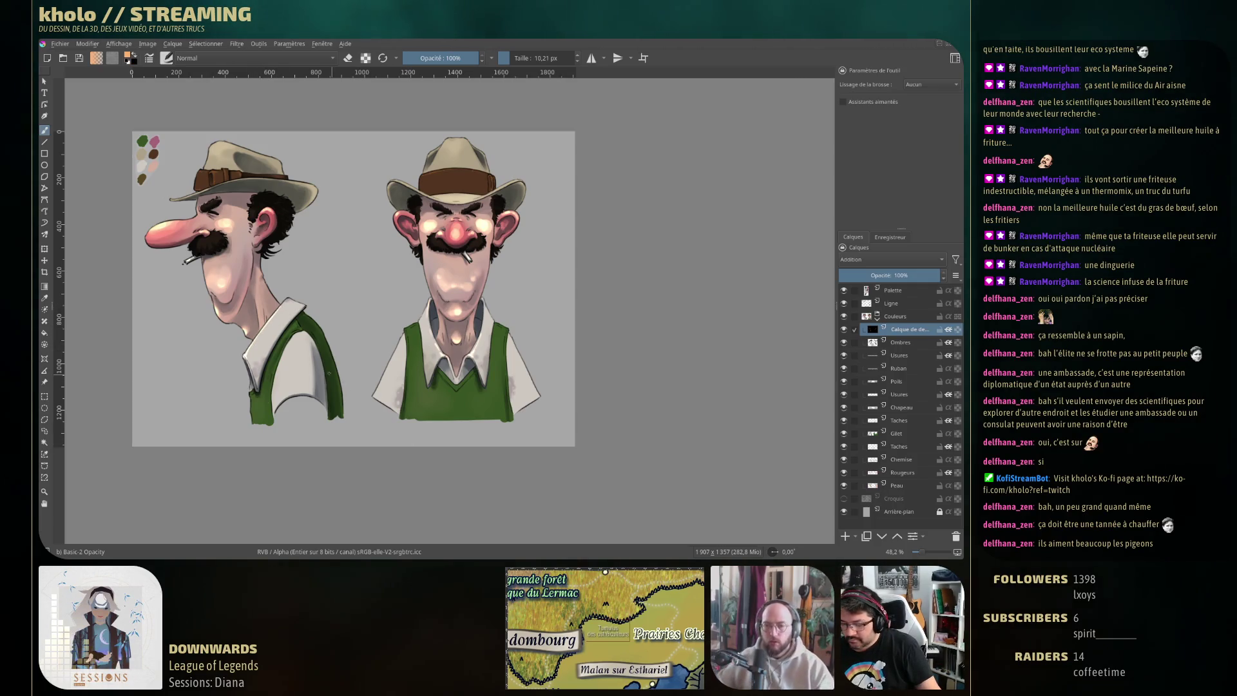
key(bracketright)
key(bracketright)
key(bracketright)
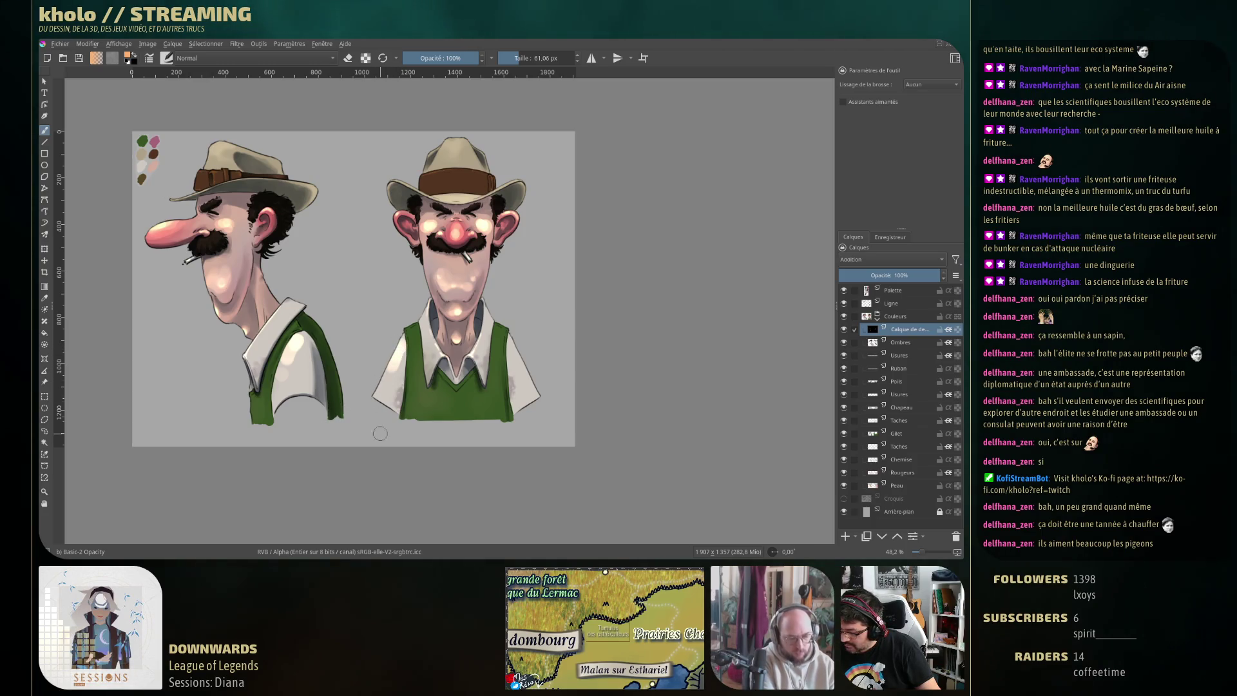
Paint dark shading down the right figure's shirt front, then resize the brush to about 60 px
key(x)
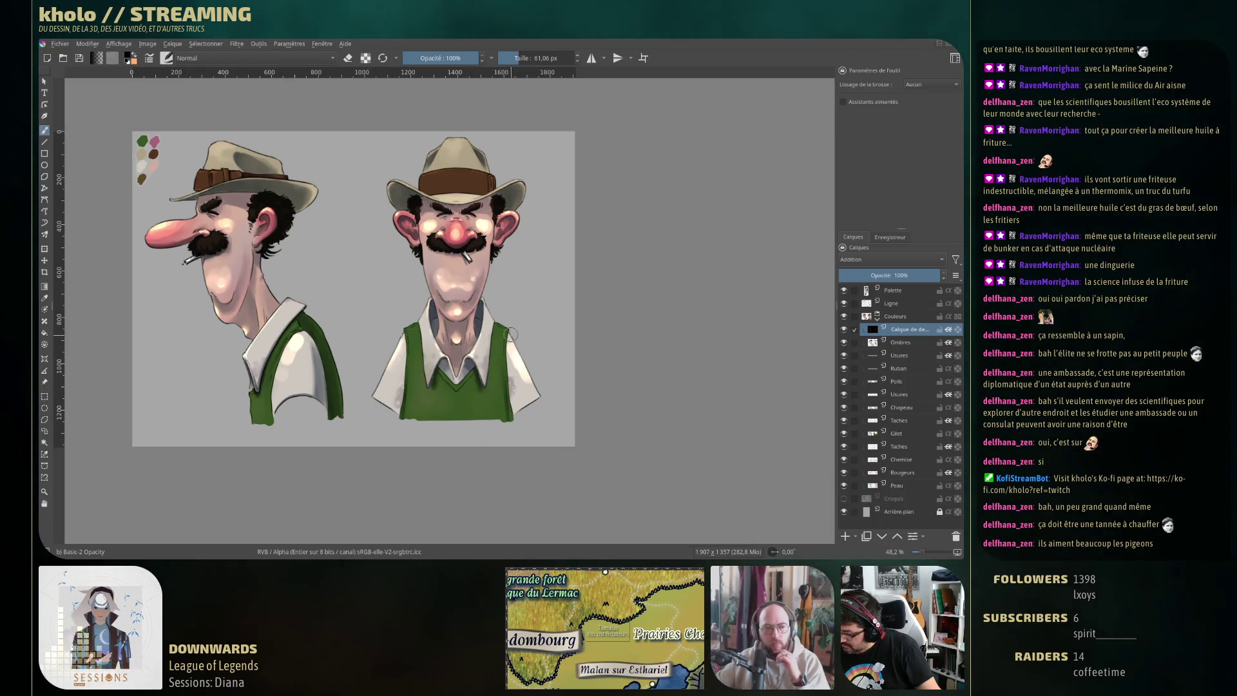
drag(513, 345, 525, 390)
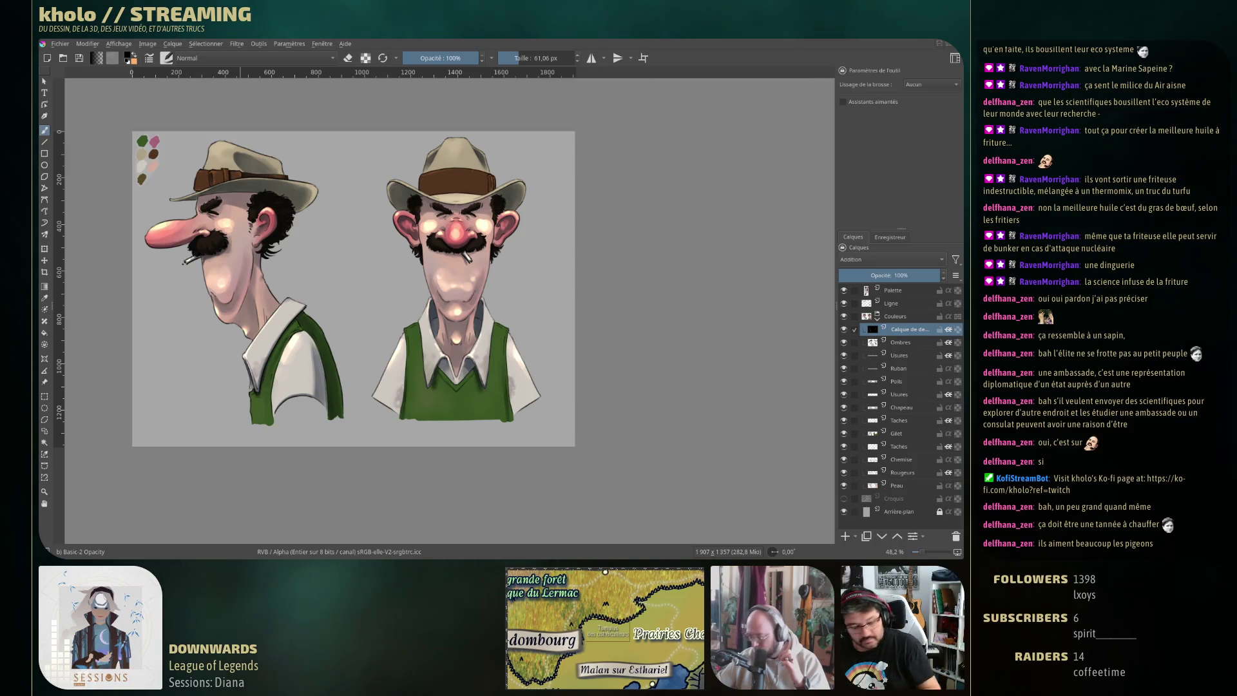
drag(284, 359, 264, 359)
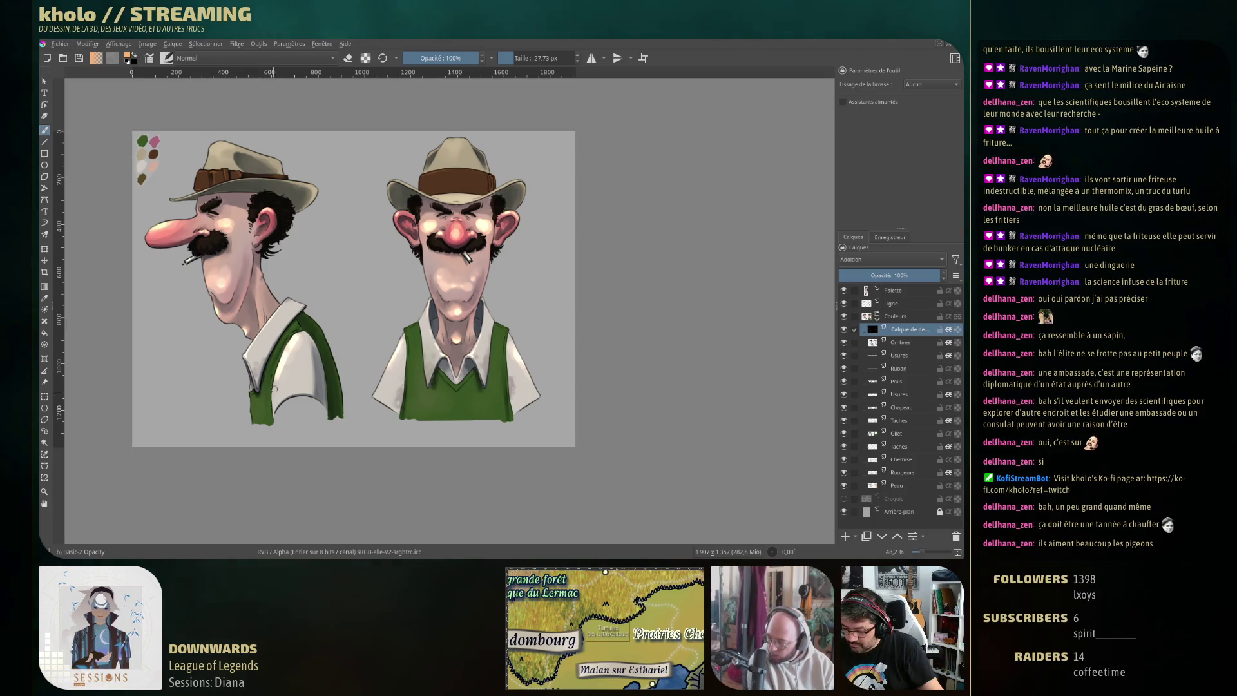
drag(281, 376, 286, 373)
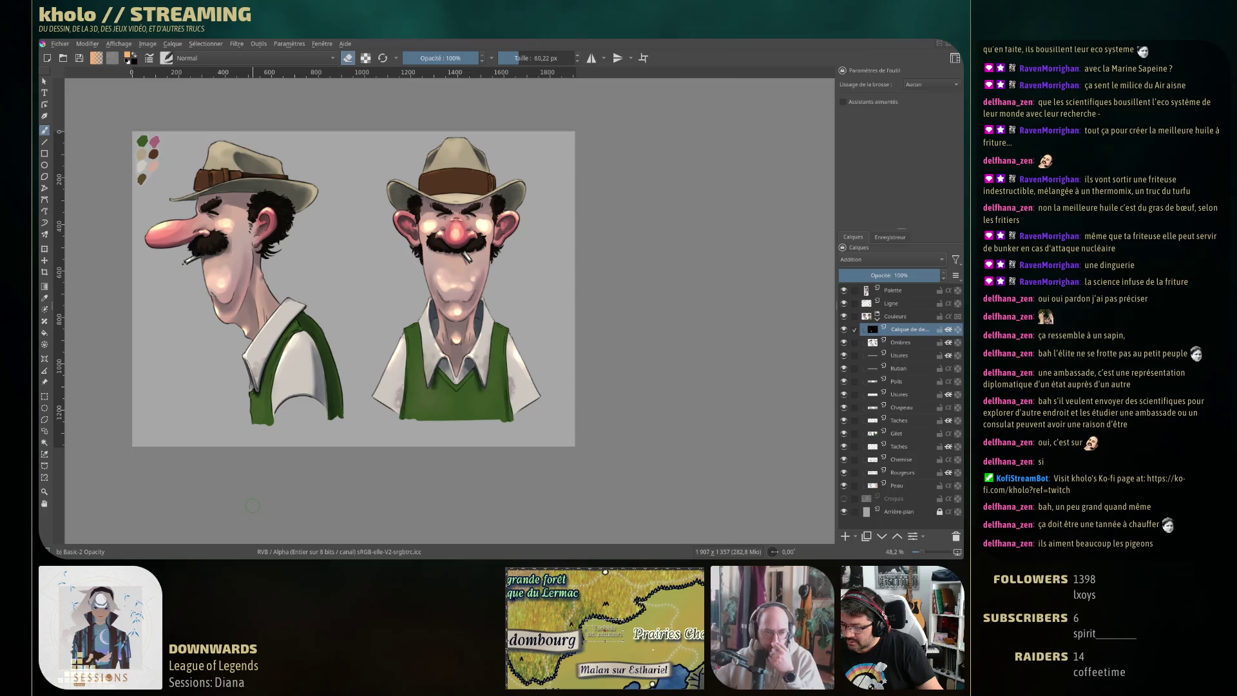
Leave eraser mode, shrink the brush slightly, and undo the stray stroke on the left vest edge
key(e)
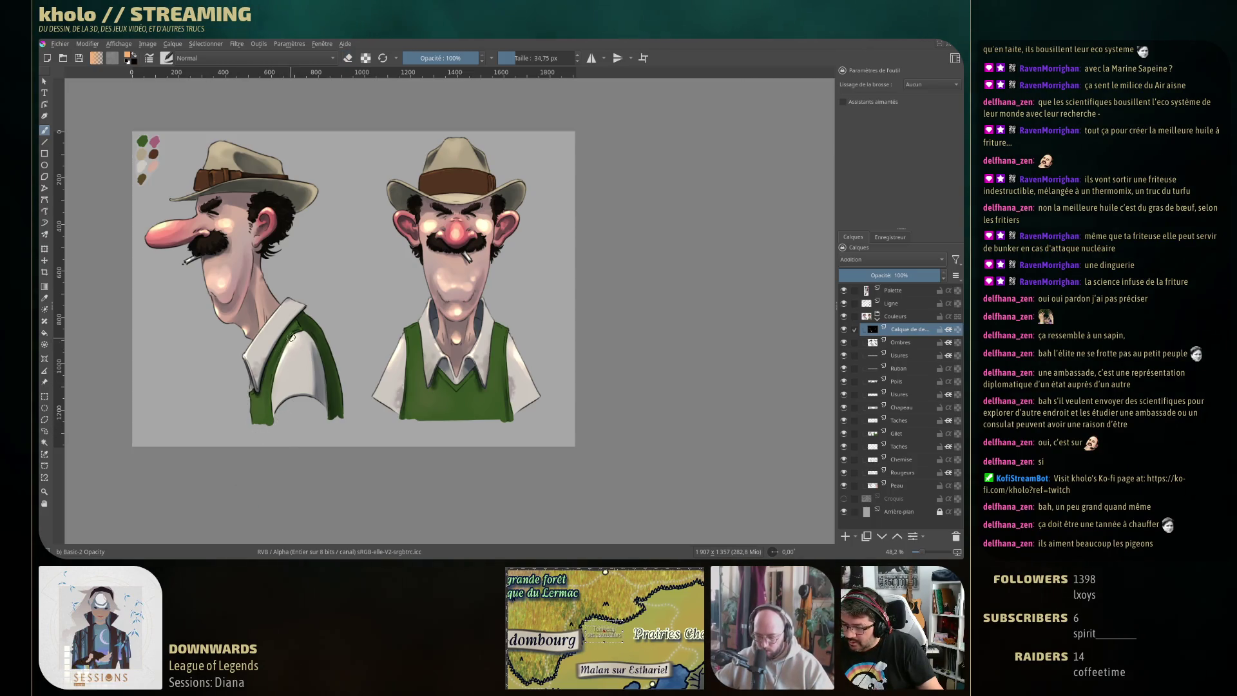
drag(294, 329, 283, 330)
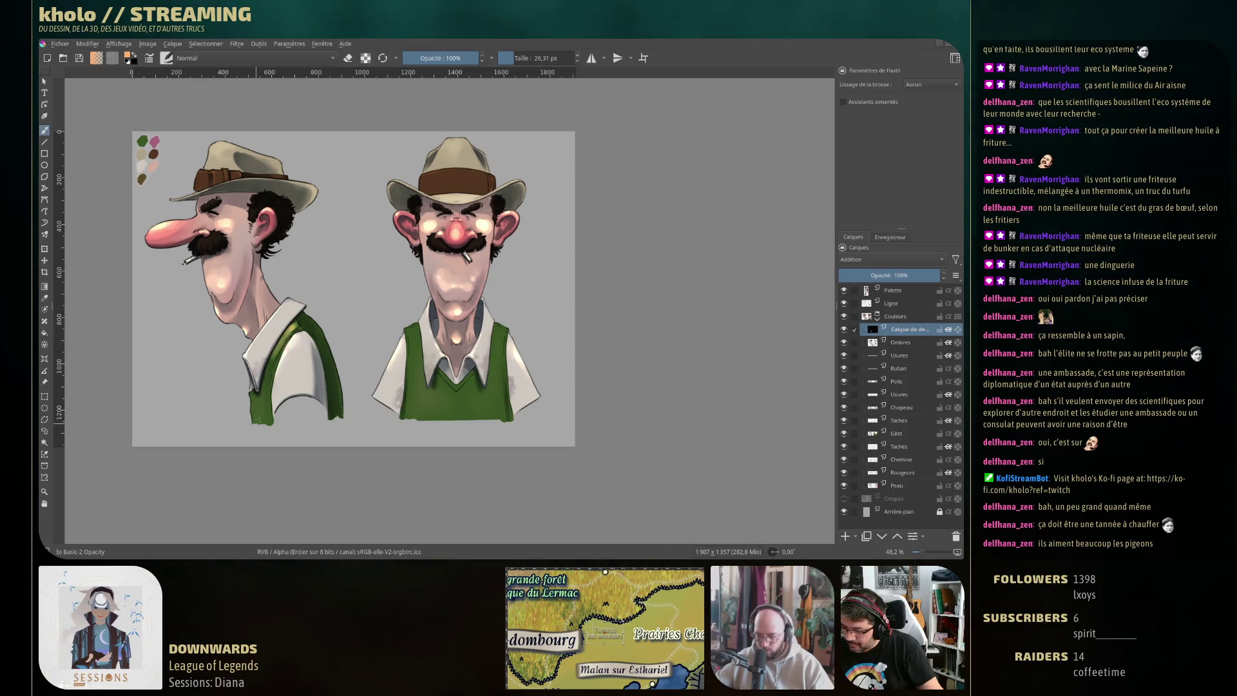
key(ctrl+z)
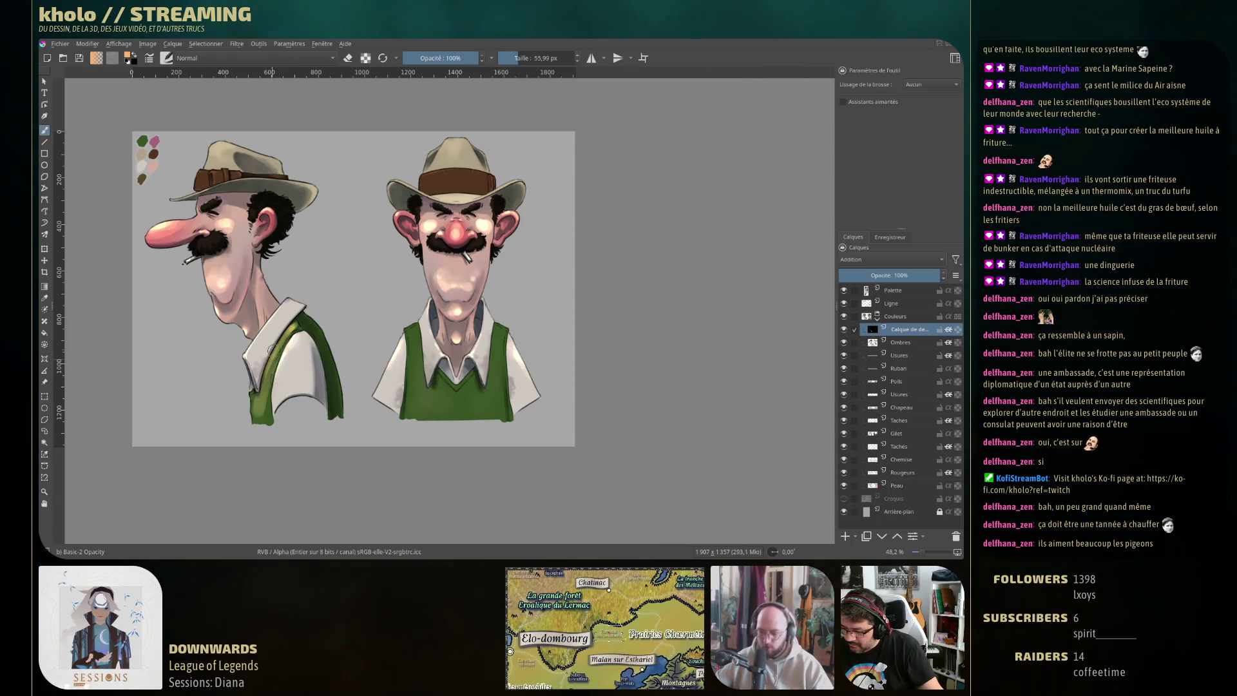
Paint a brighter orange highlight on the front-view hat's crown
ctrl+click(299, 322)
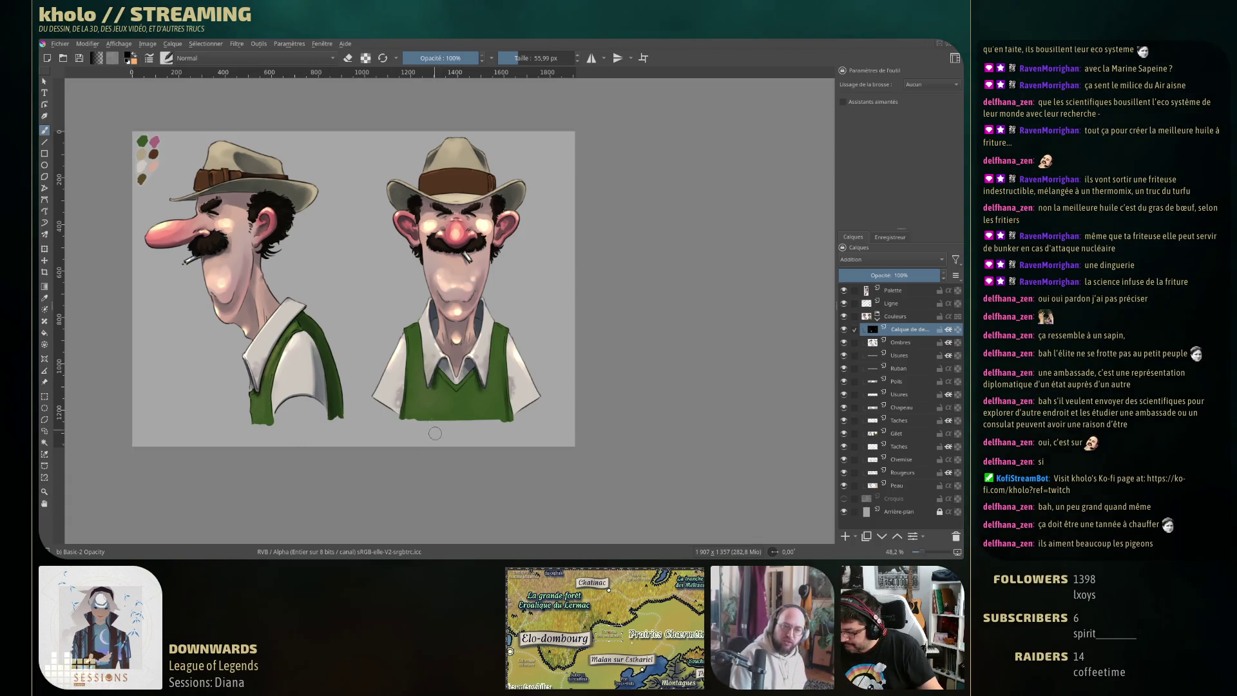
key(x)
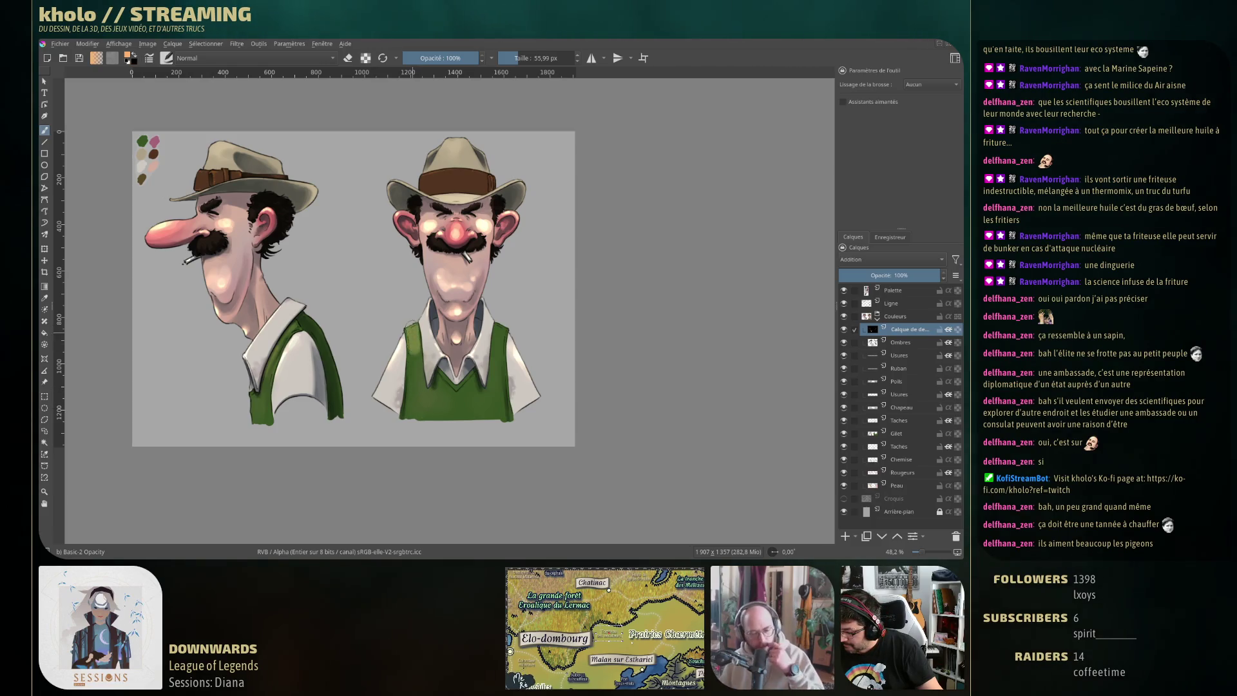
key(x)
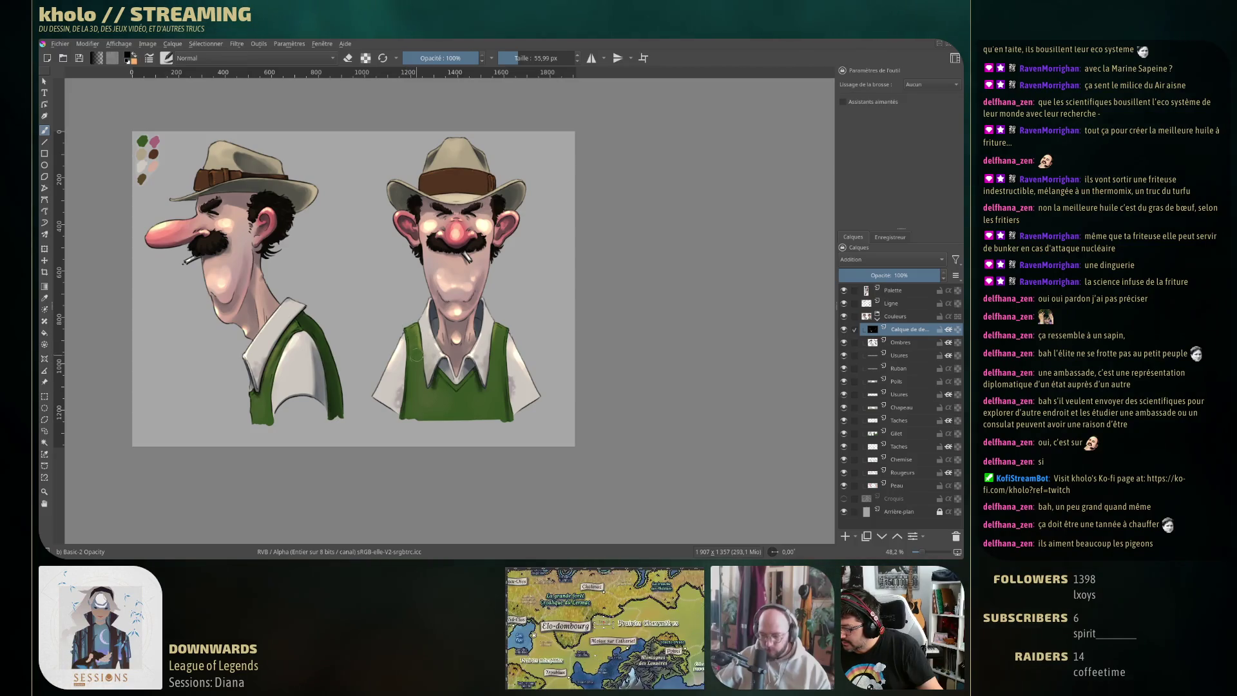
key(x)
key(x)
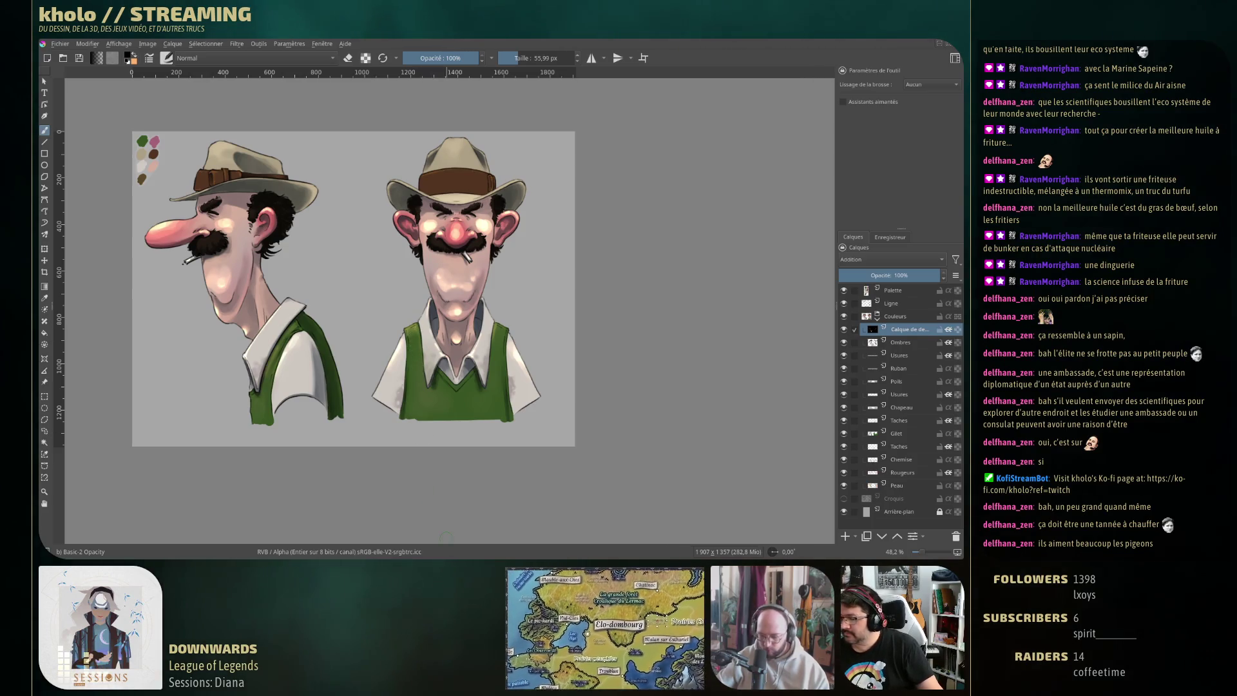
key(x)
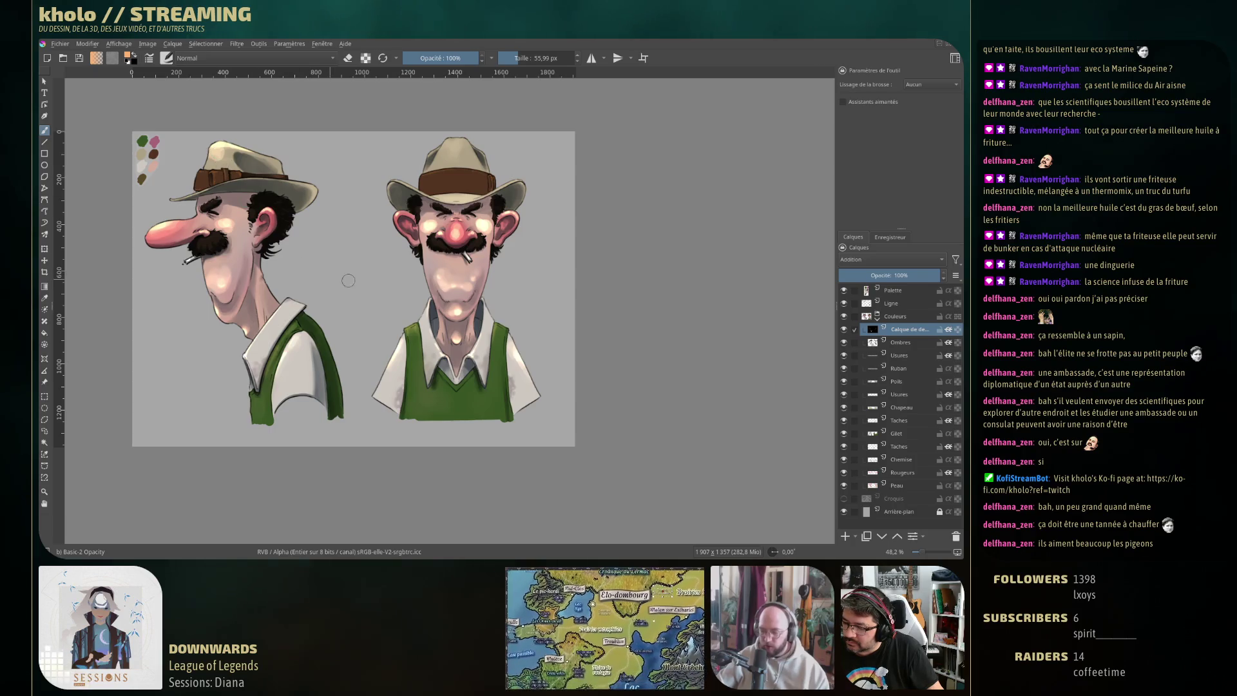
drag(451, 143, 462, 149)
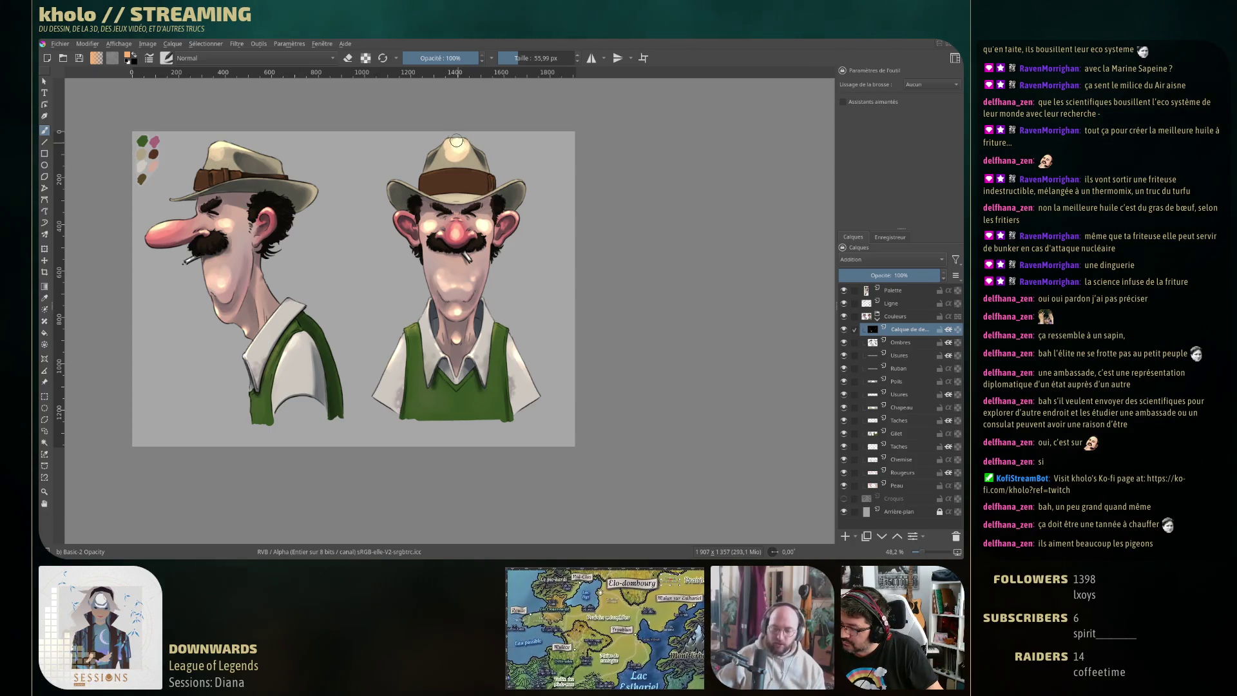
Tone the hat top back with the darker brim brown, then sample a lighter brown
ctrl+click(494, 183)
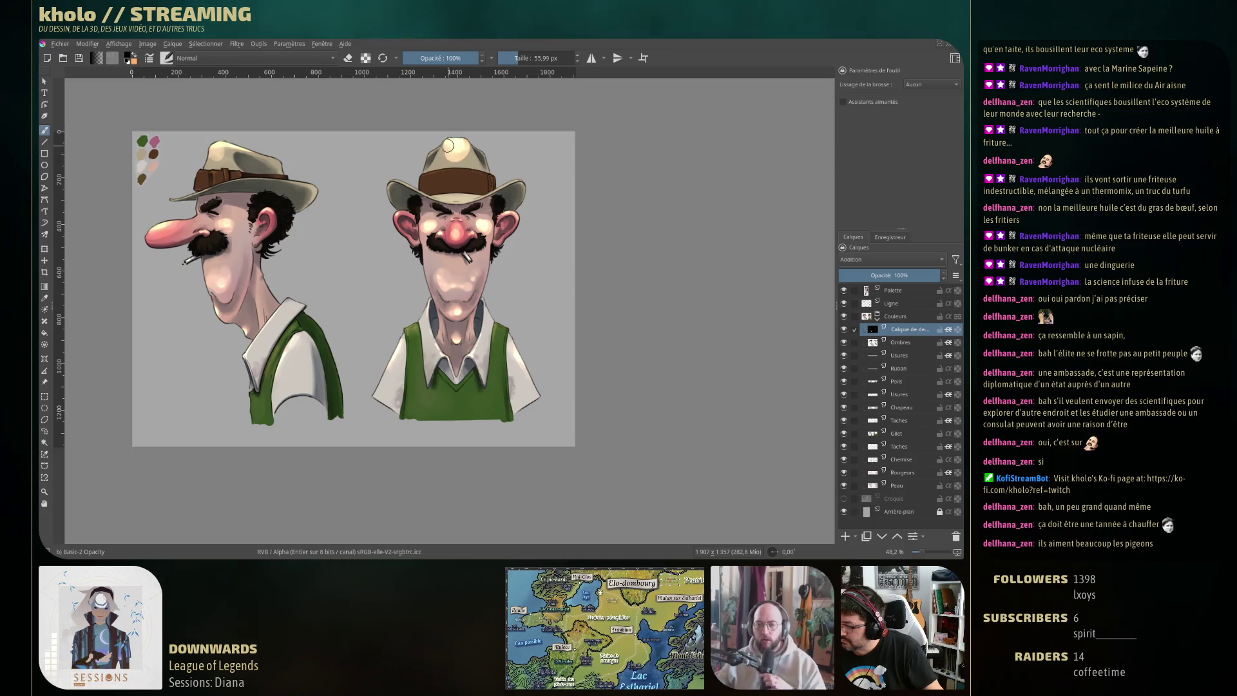
drag(457, 138, 459, 149)
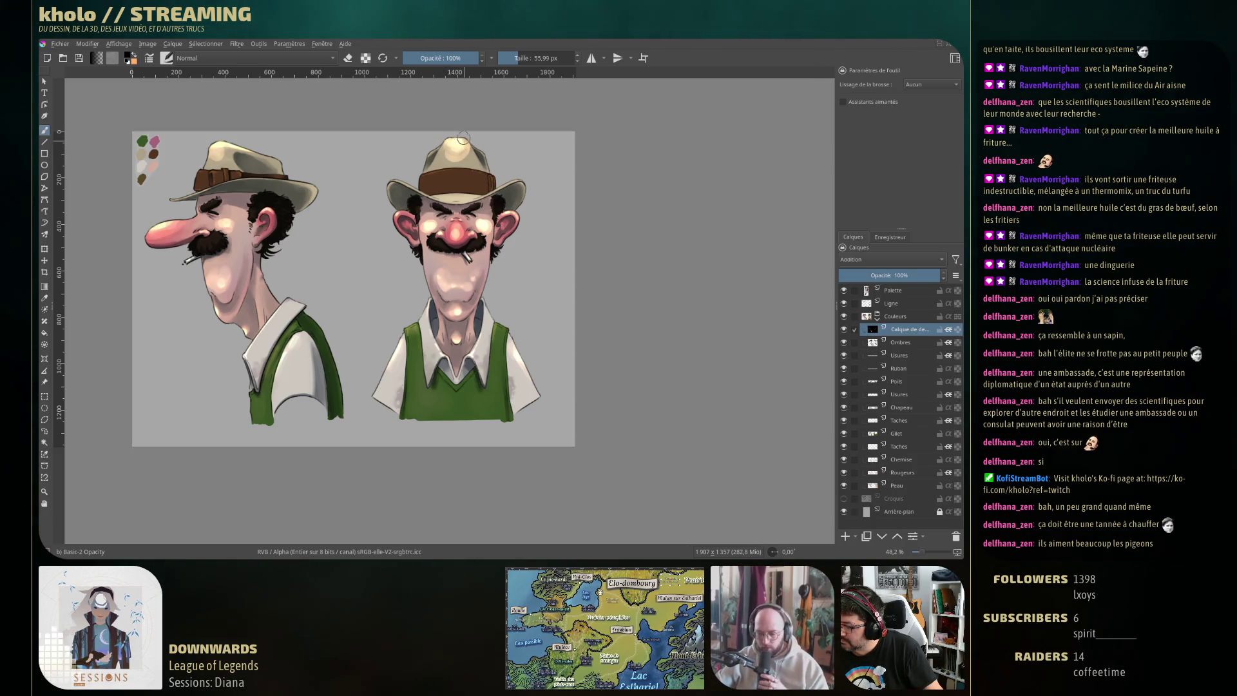
ctrl+click(432, 179)
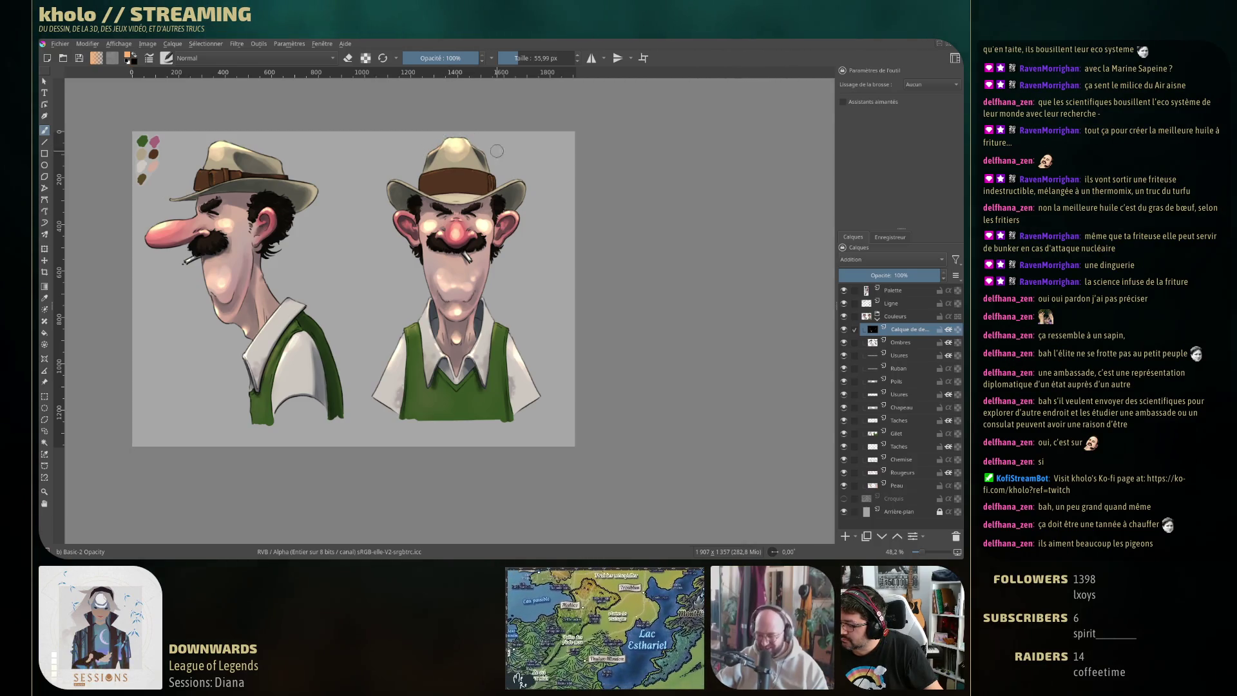
Try the Blender Basic preset, then return to Basic-2 Opacity and halve its size
click(167, 58)
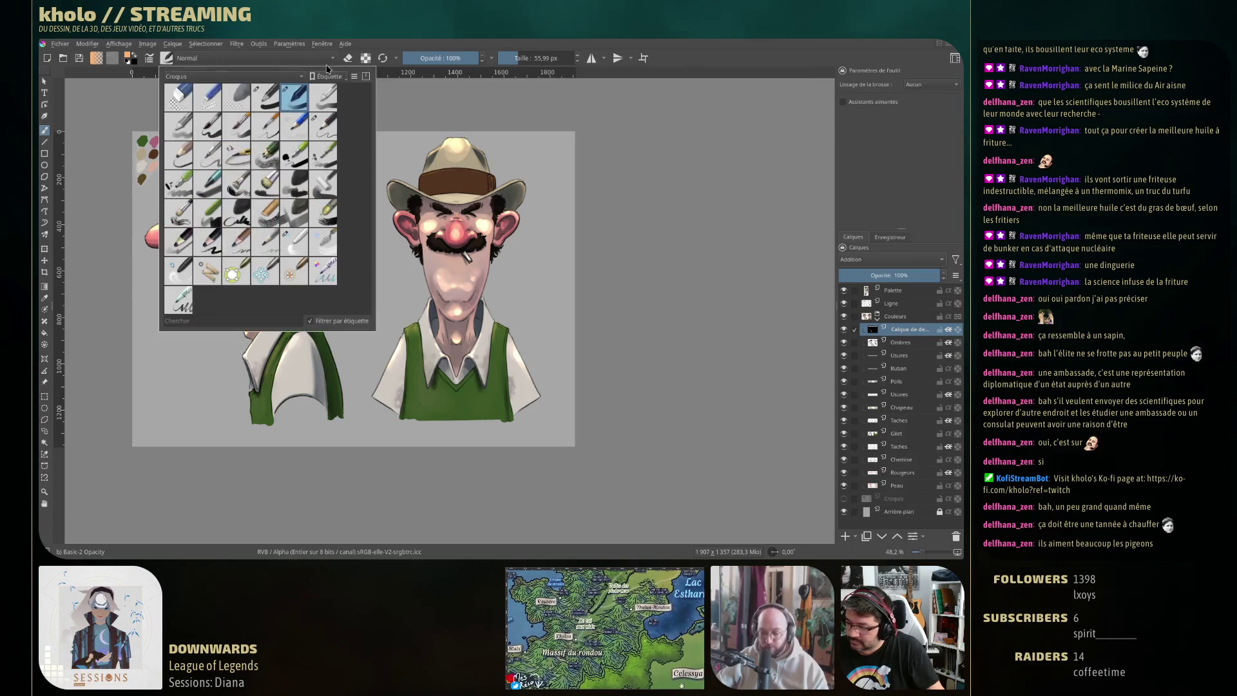
click(321, 150)
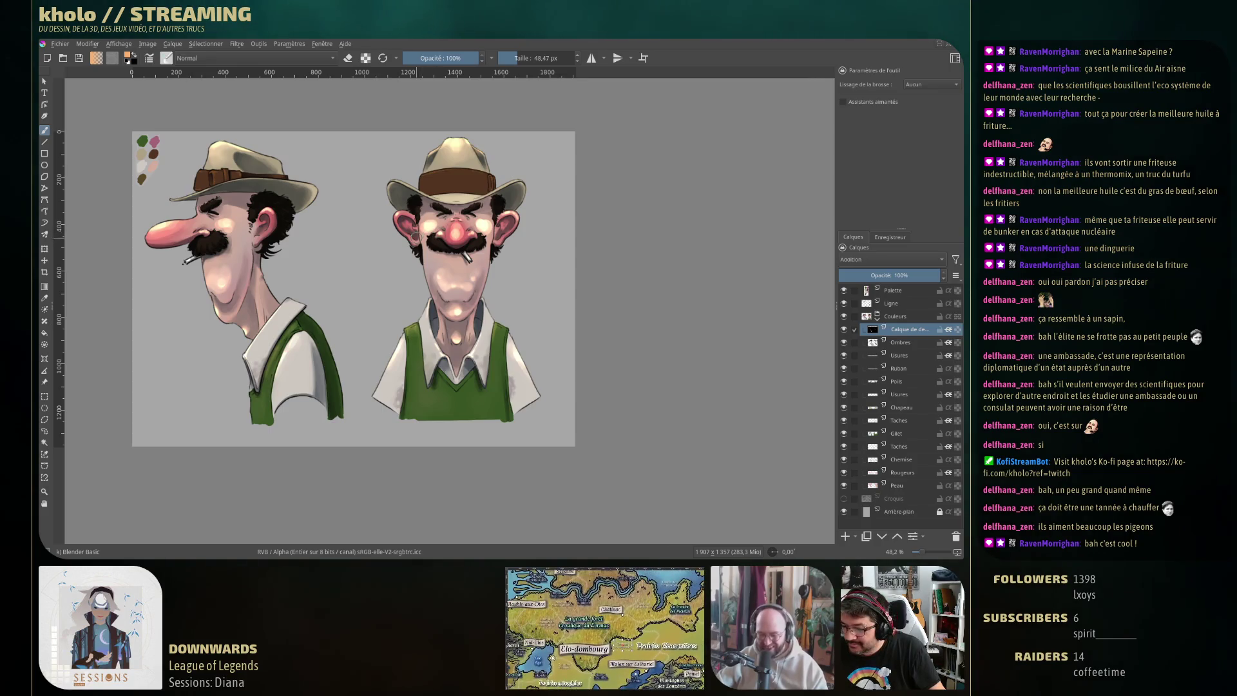
click(166, 58)
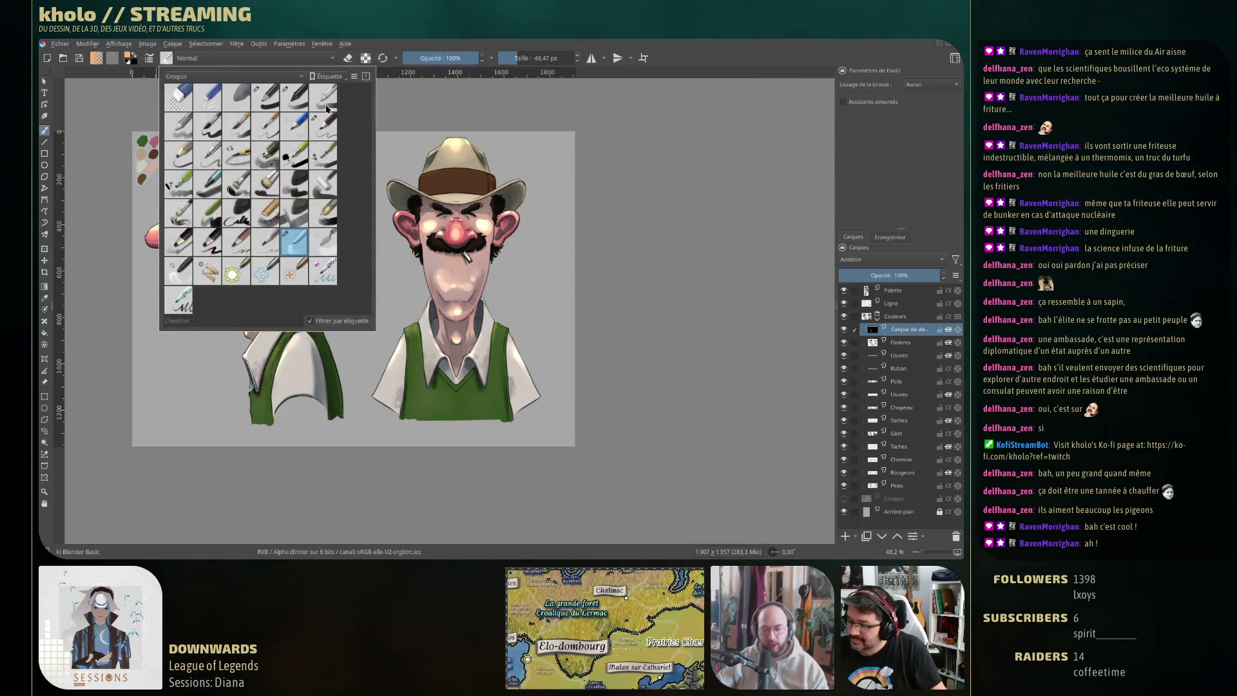
click(305, 103)
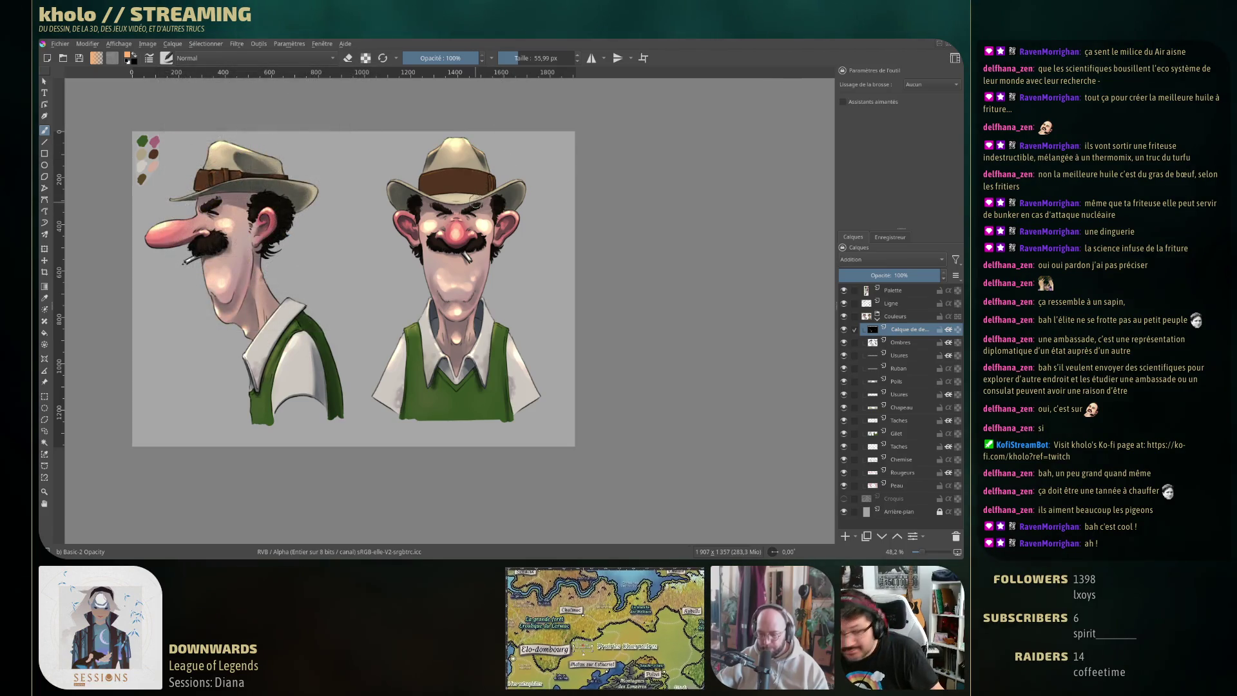
key(bracketleft)
key(bracketleft)
key(bracketleft)
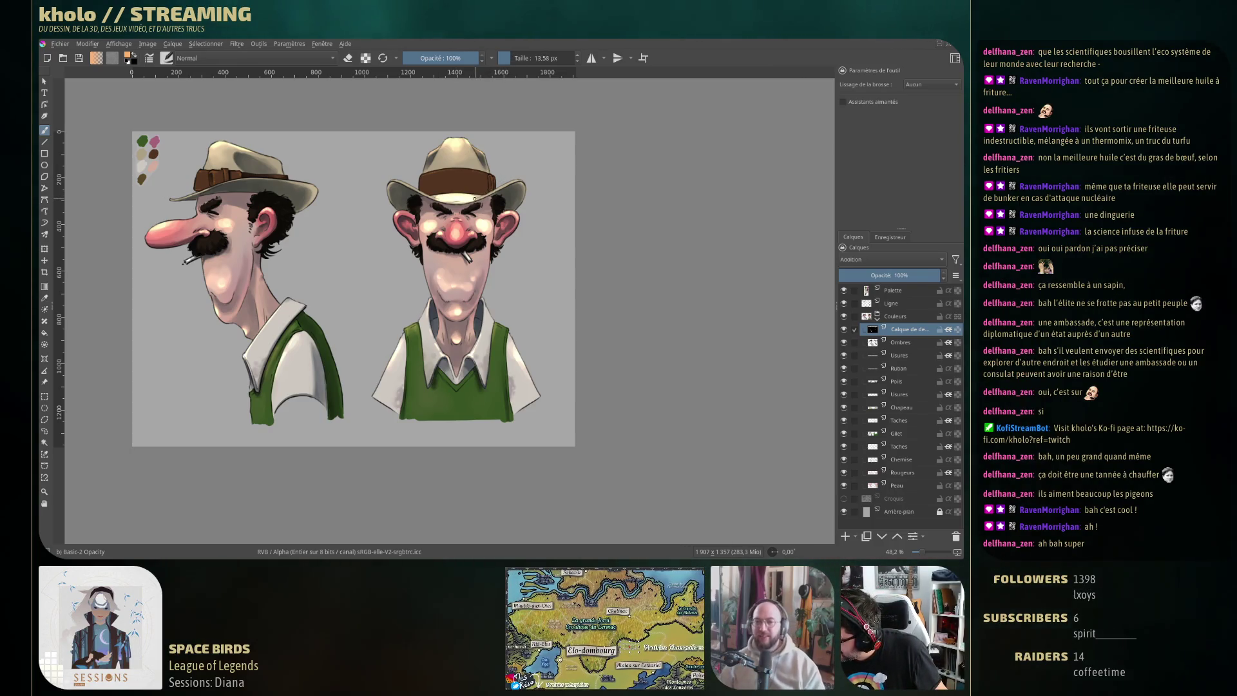
Switch to the dark grey colour and resize the brush, settling around 26 px
key(bracketleft)
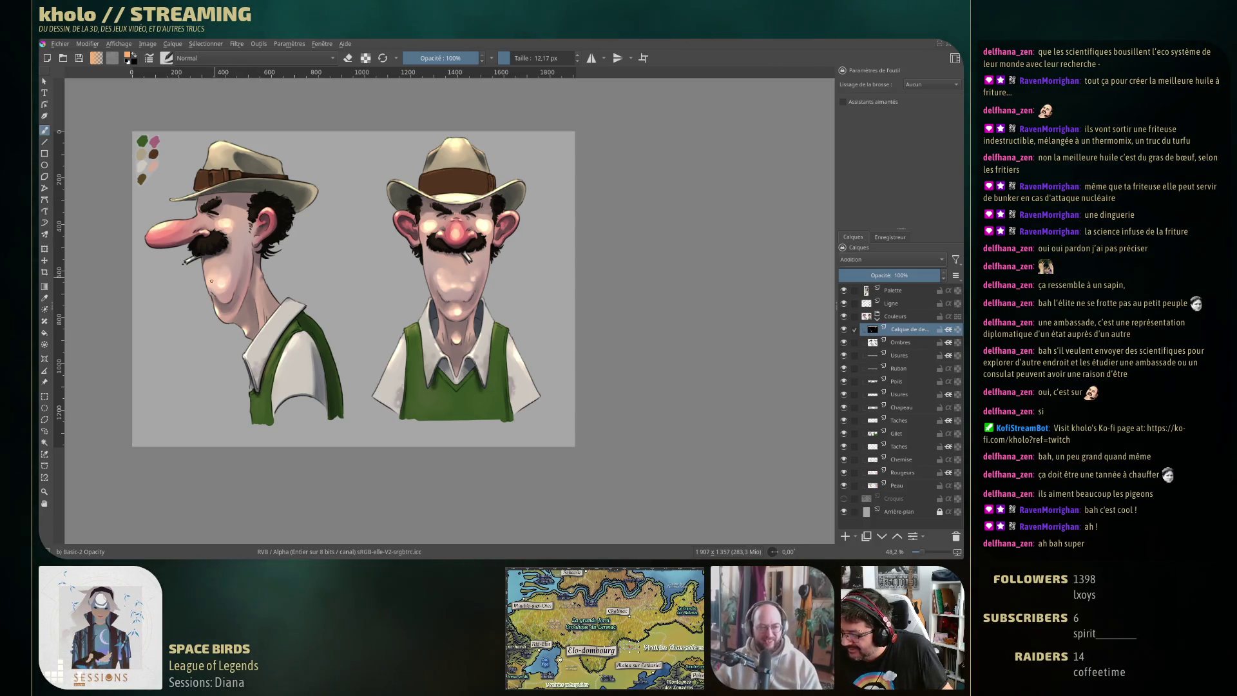
key(d)
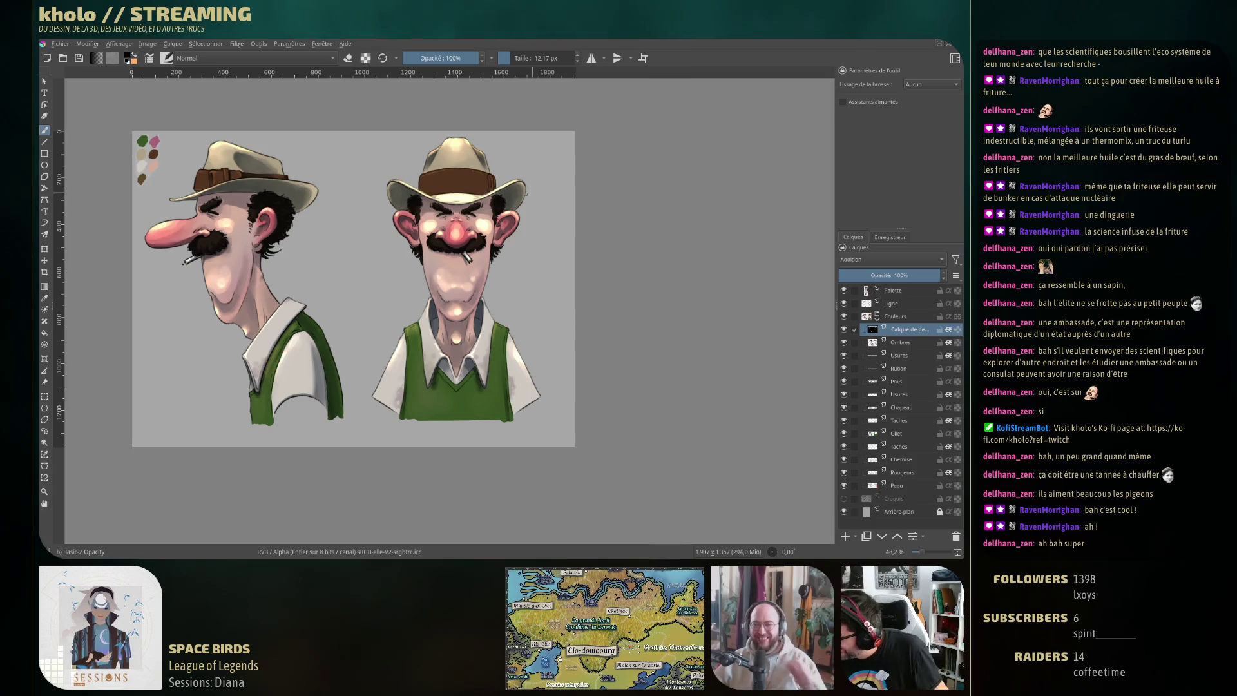
drag(499, 193, 544, 182)
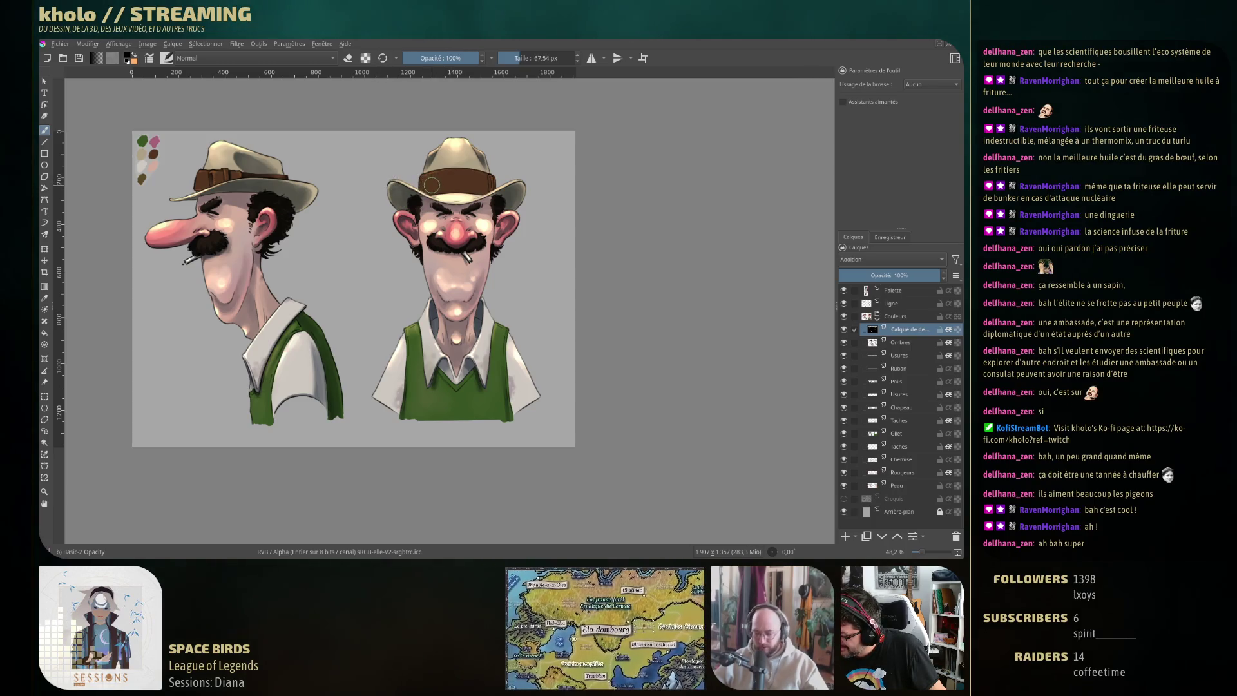
key([)
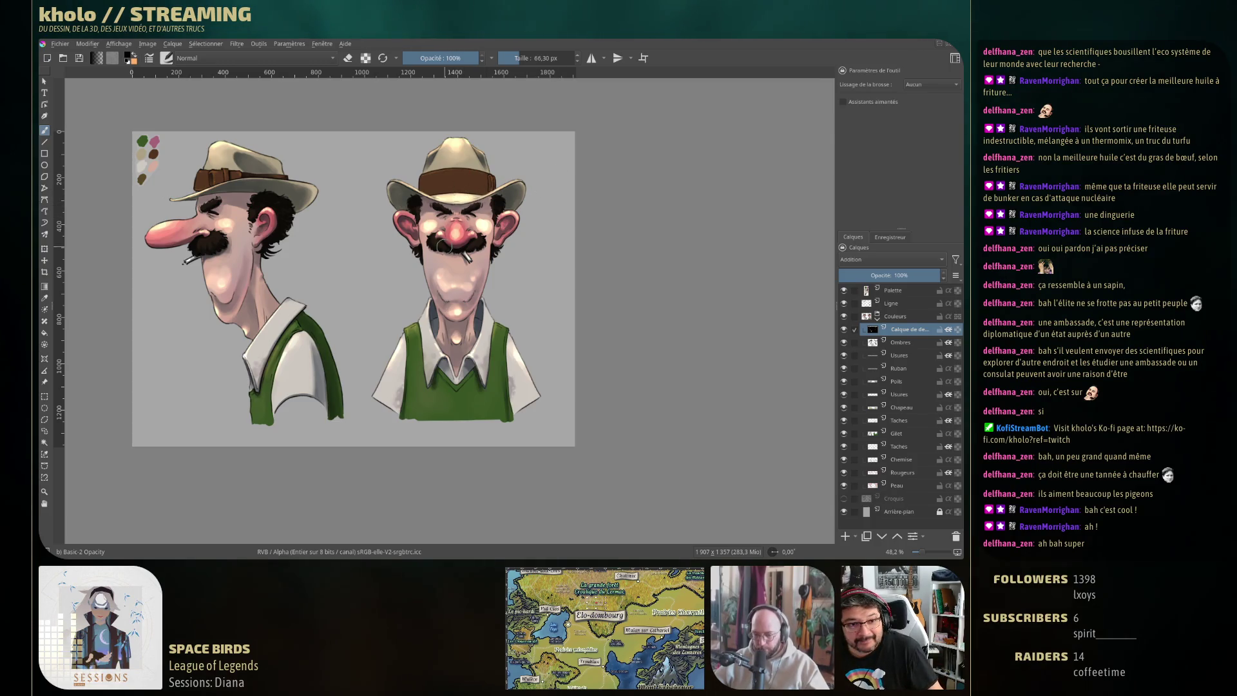
key([)
key([)
key([)
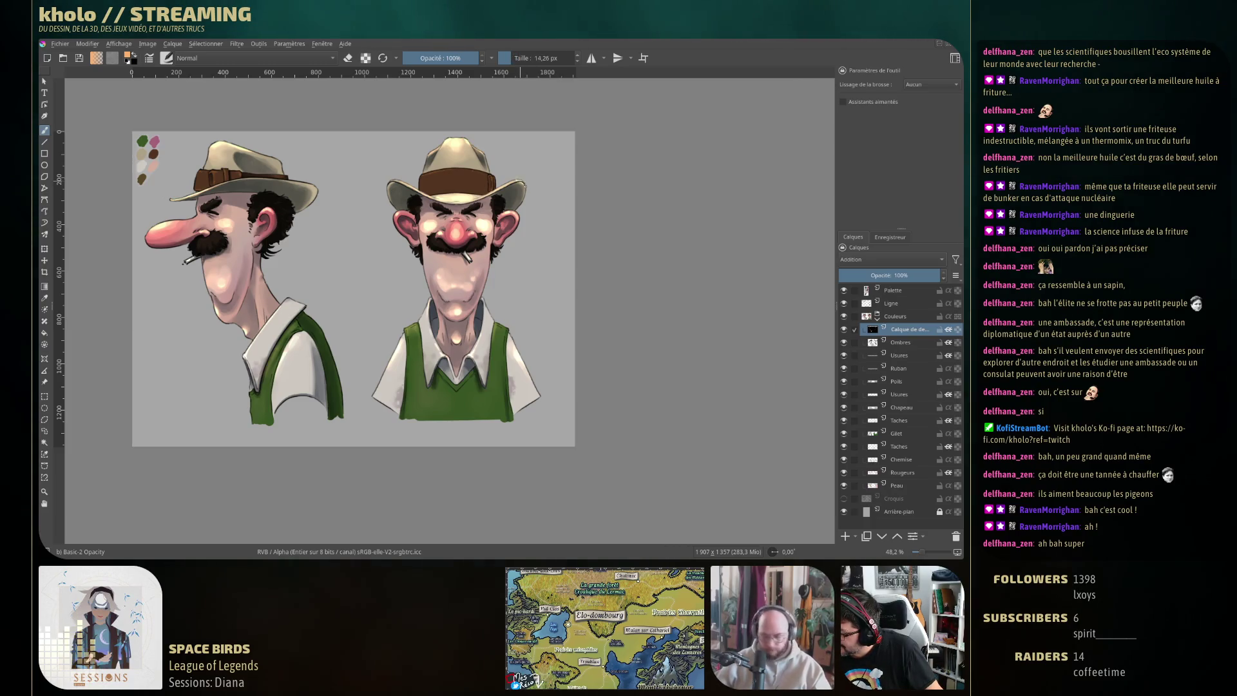
Sample the dark brim and orange hat tones, shrink the brush to 5.47 px, and open the Brush Editor
ctrl+click(524, 201)
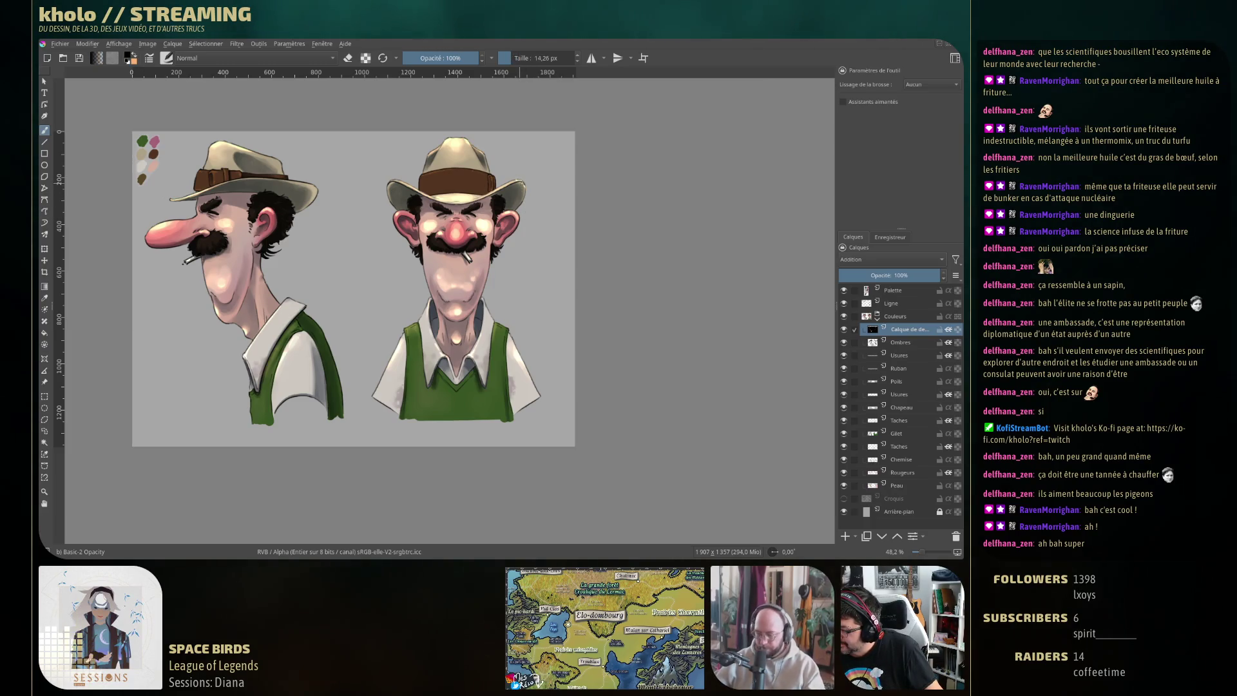
ctrl+click(398, 177)
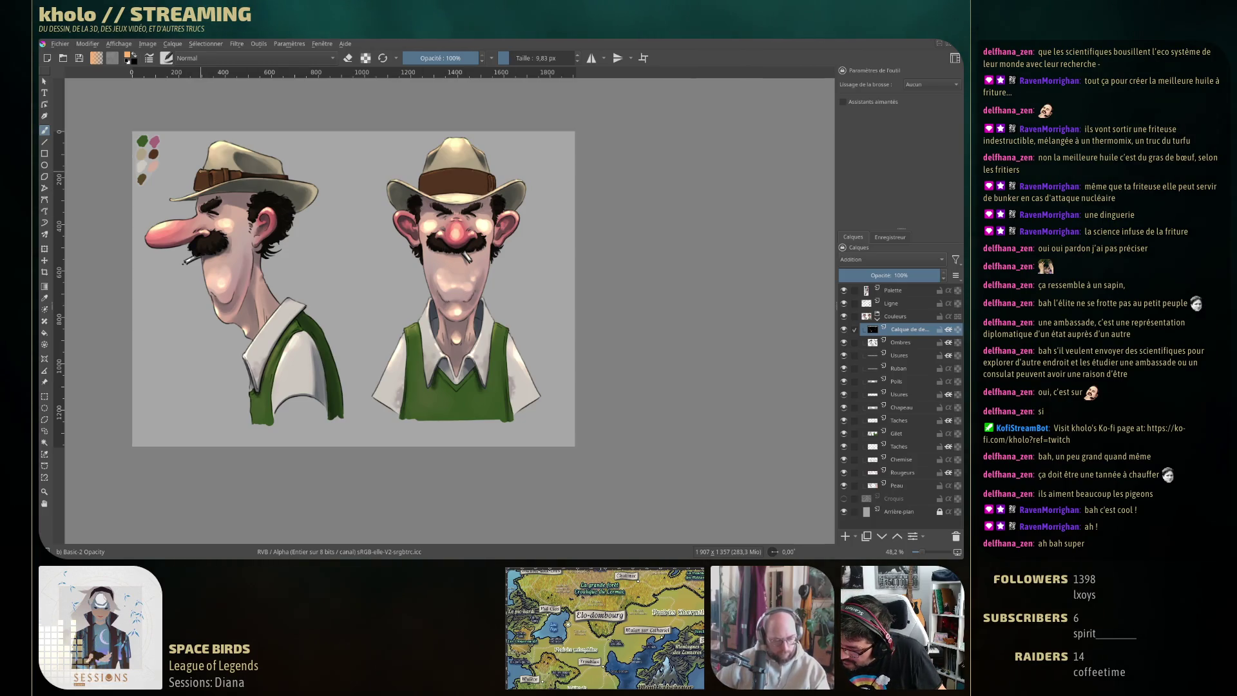
key(bracketleft)
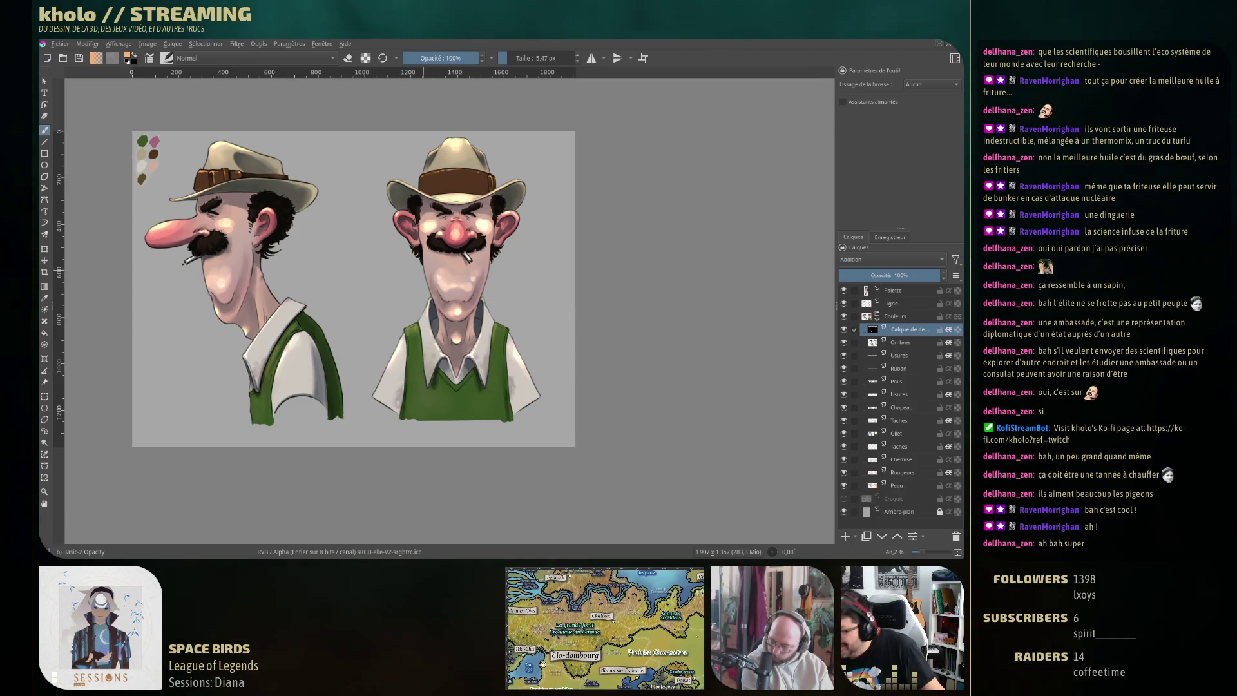
key(F5)
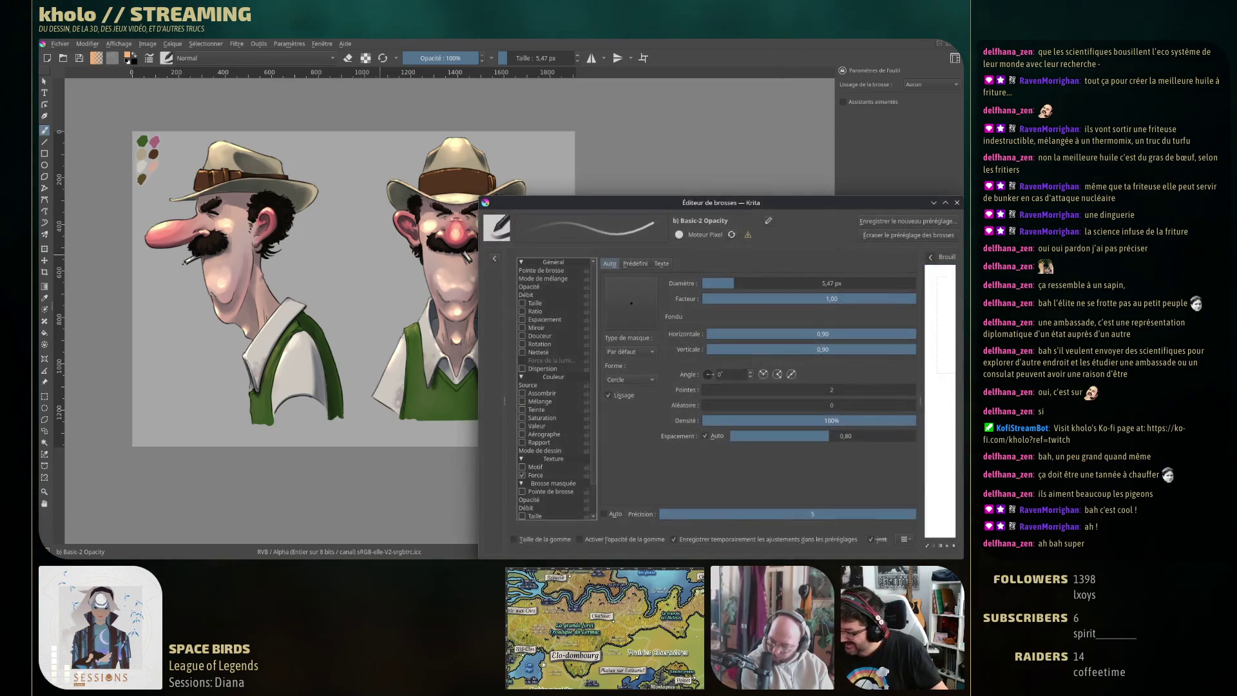
Reshape the Size pressure curve so it starts at 5% output, then close the Brush Editor
click(535, 303)
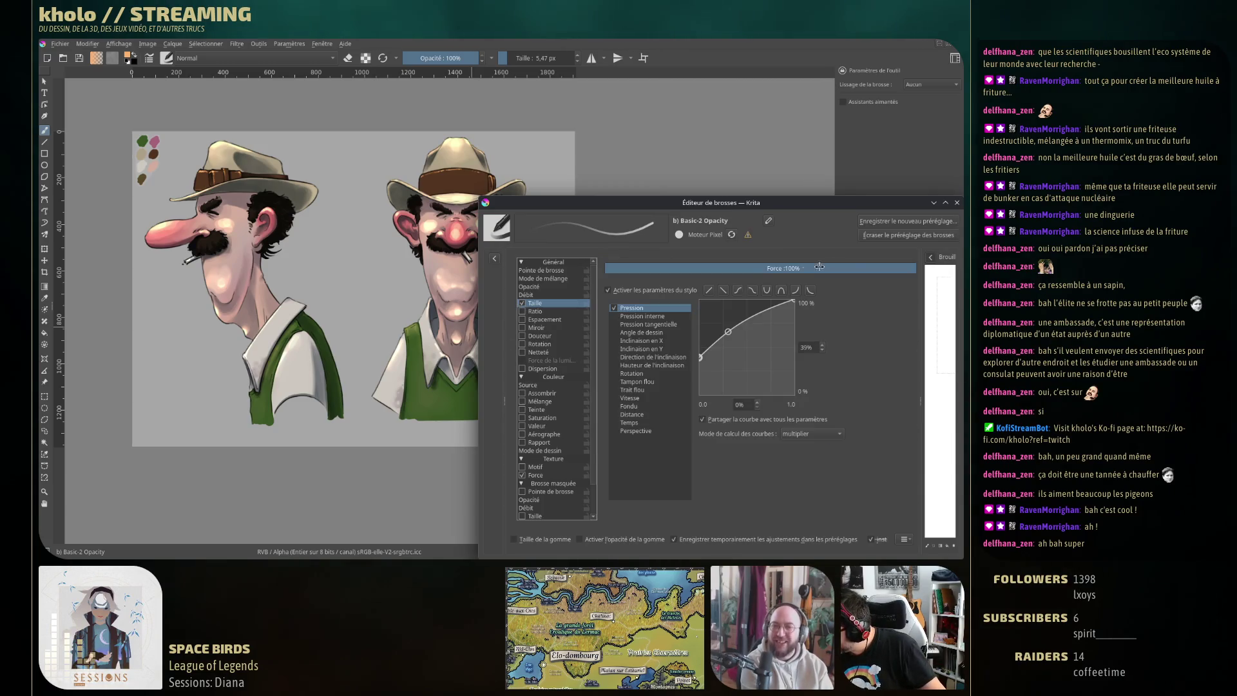
drag(700, 356, 693, 386)
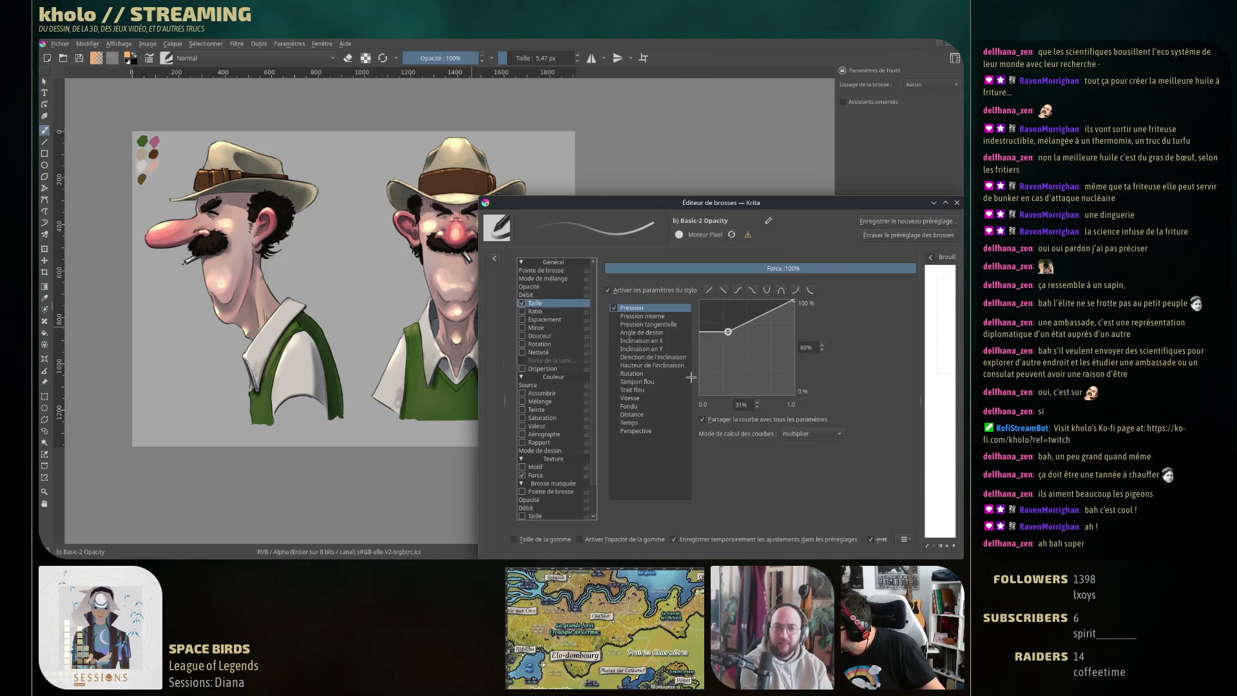
drag(727, 333, 730, 346)
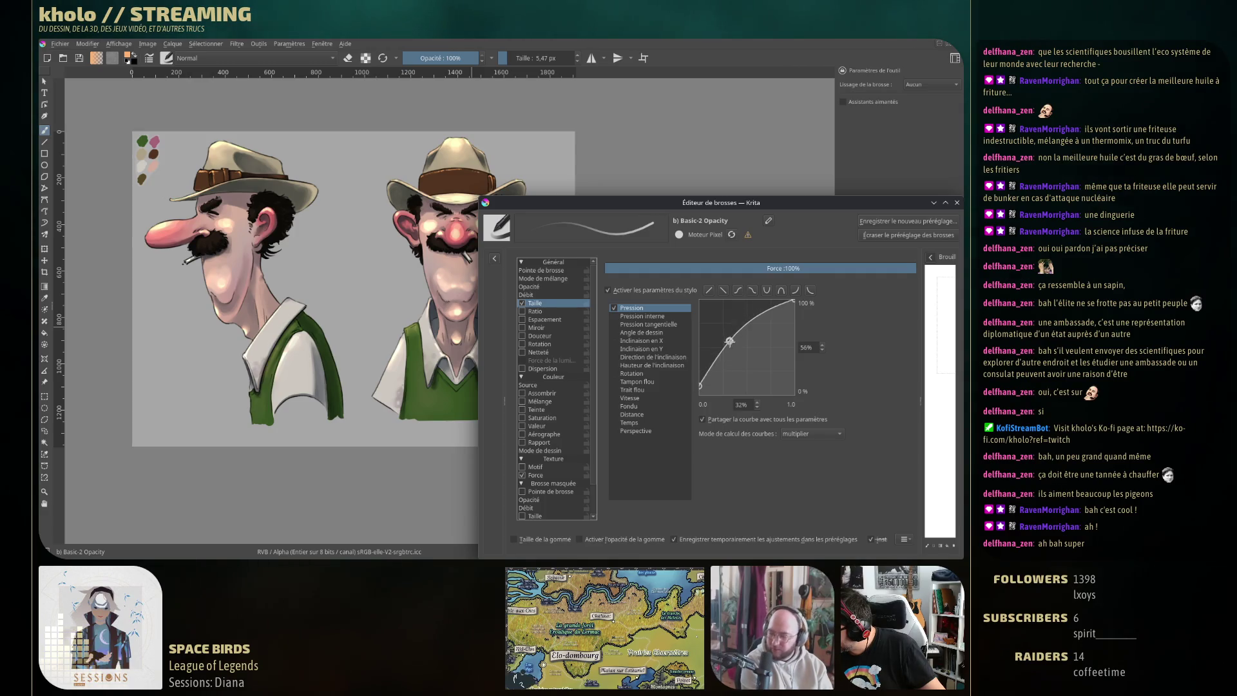
drag(700, 387, 700, 395)
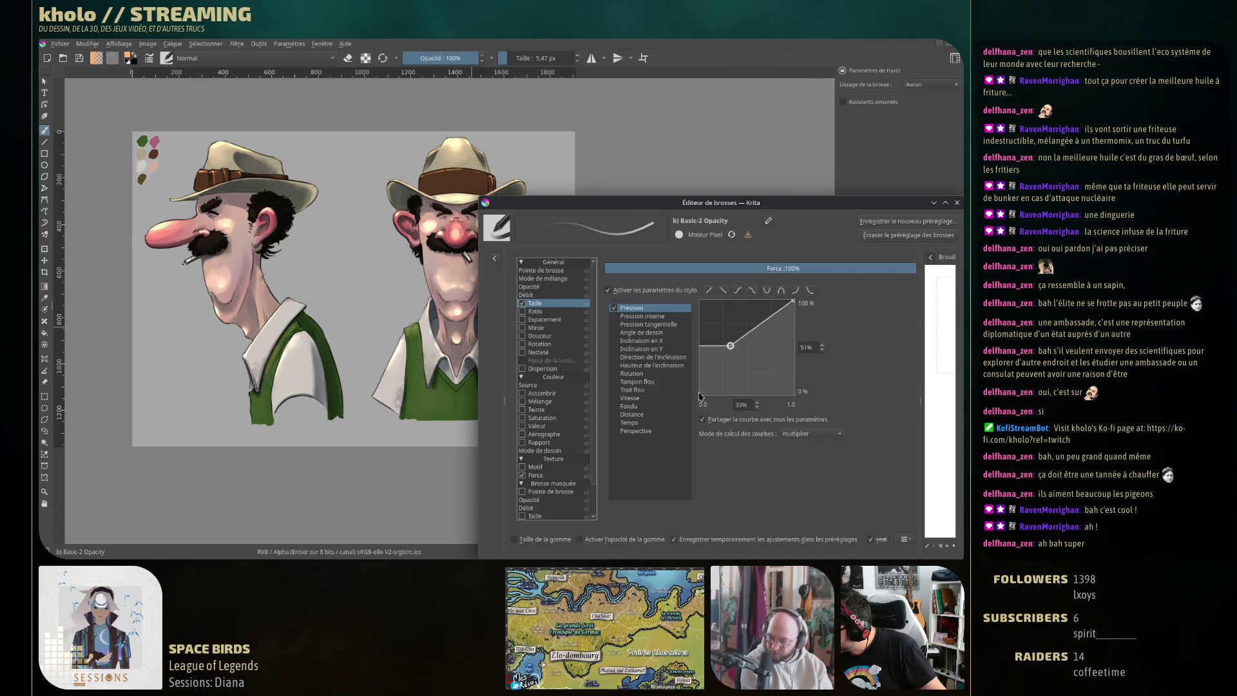
click(700, 393)
drag(730, 346, 741, 340)
drag(700, 392, 697, 388)
click(956, 202)
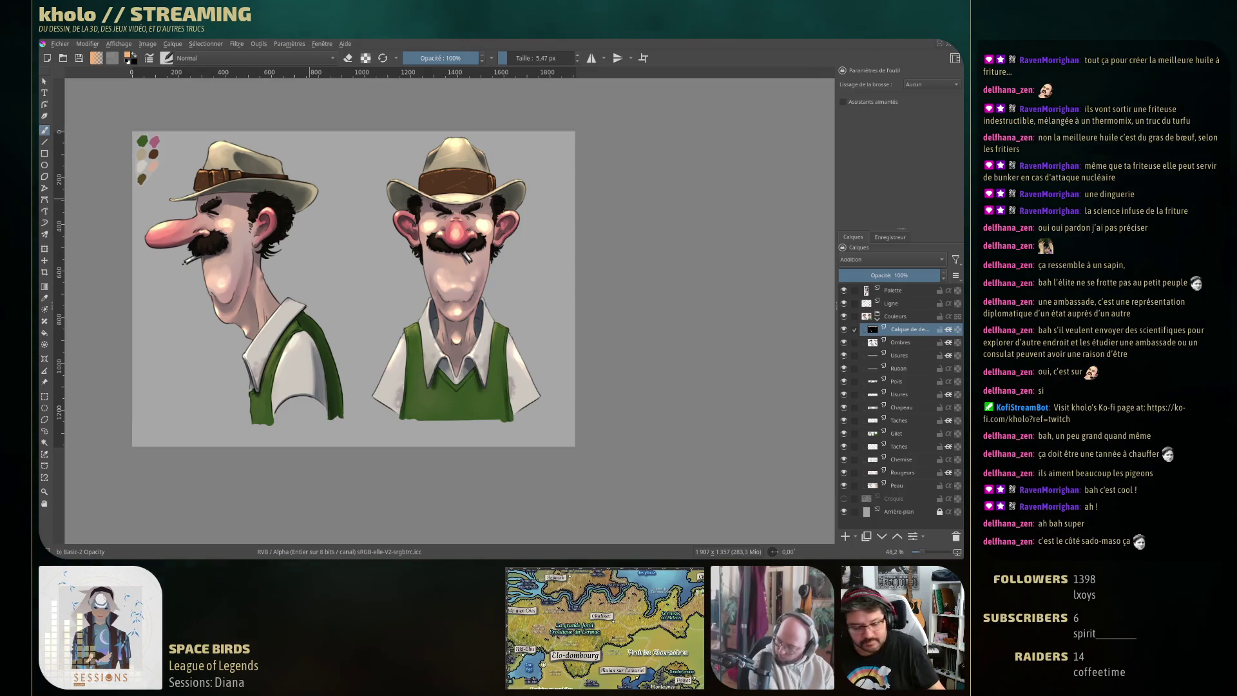
Switch to the Airbrush Soft brush and resize it, ending at 65.42 px for a broad glow
key(slash)
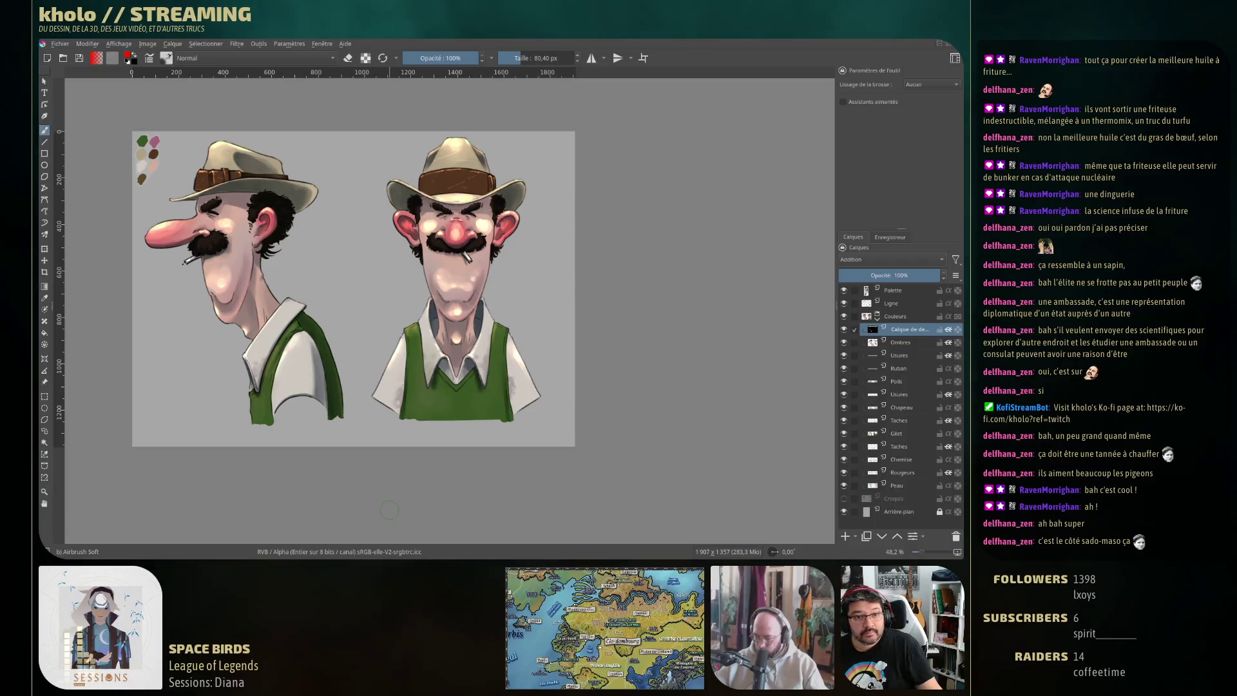
drag(370, 264, 323, 179)
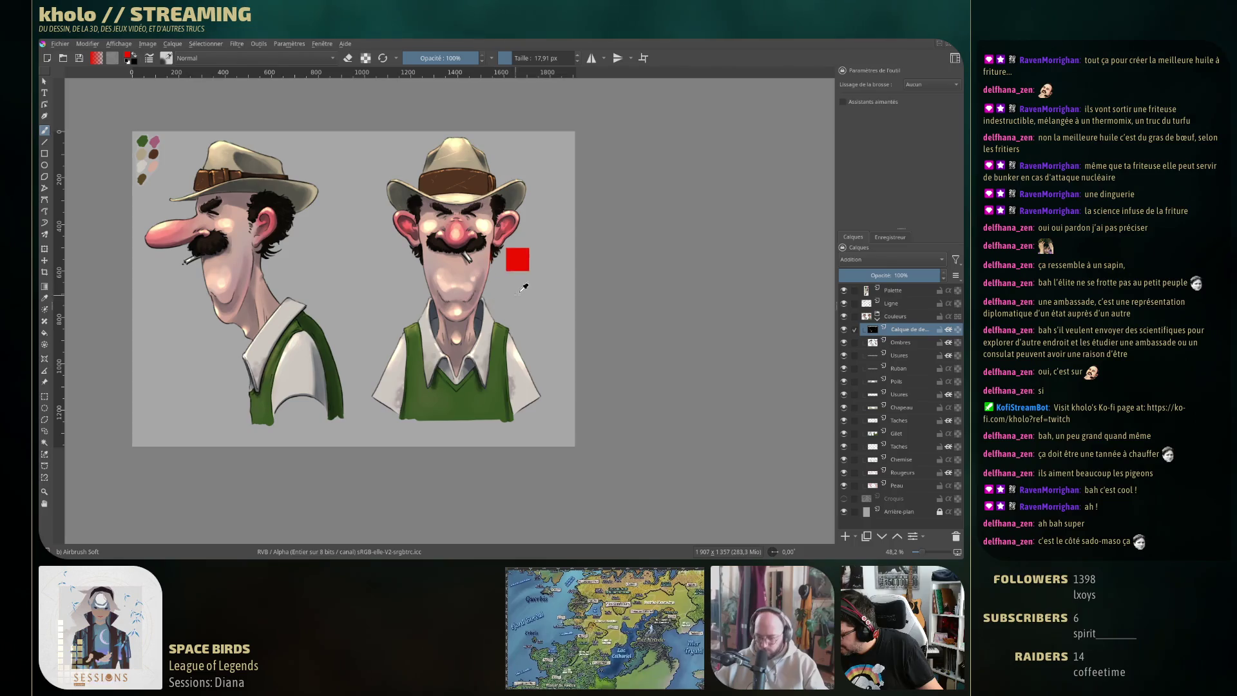
right_click(508, 271)
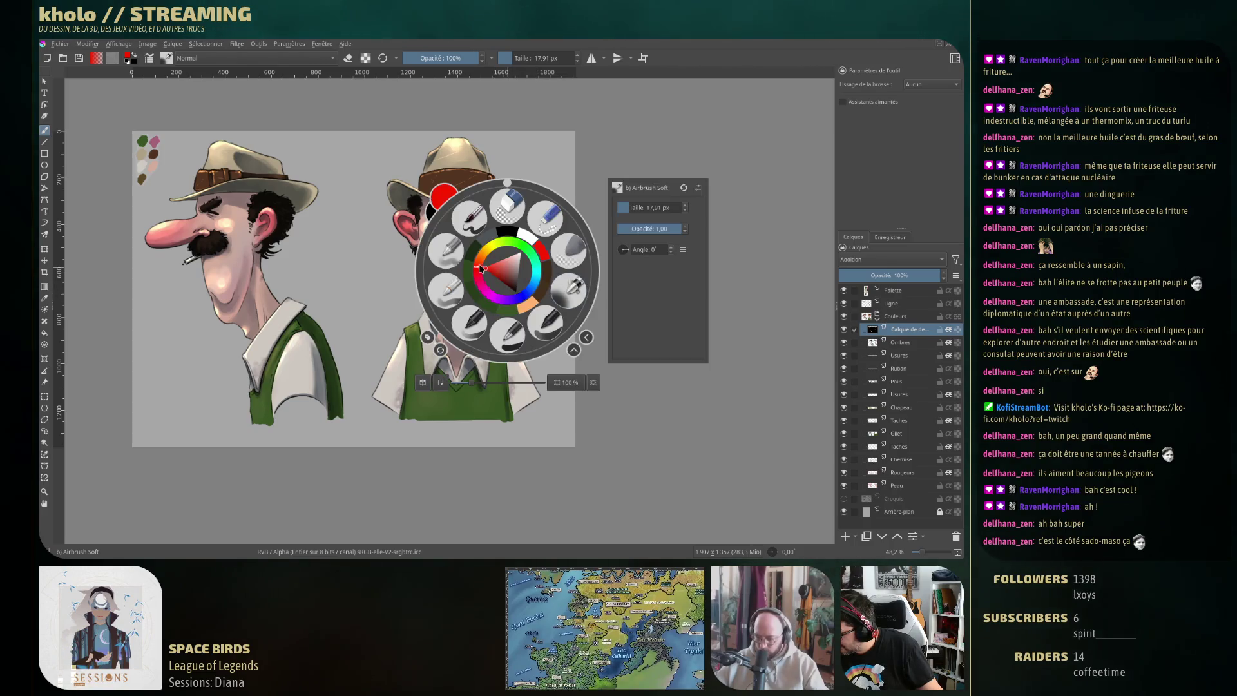
right_click(550, 201)
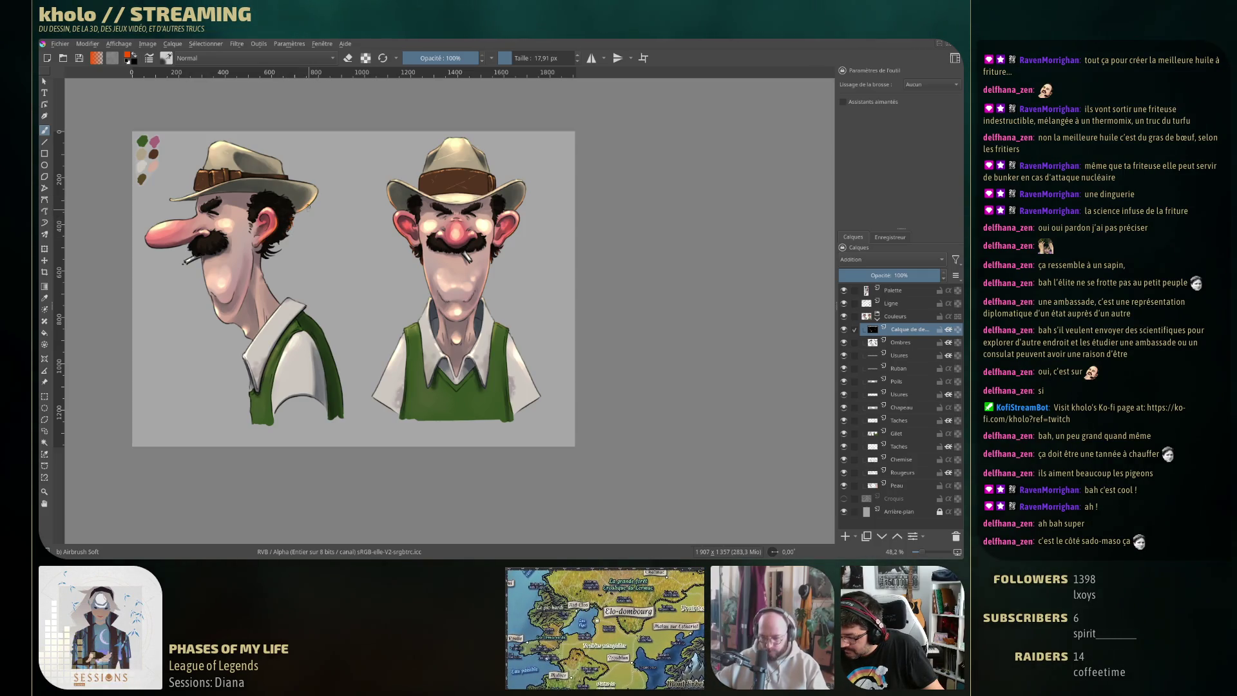
drag(308, 206, 298, 207)
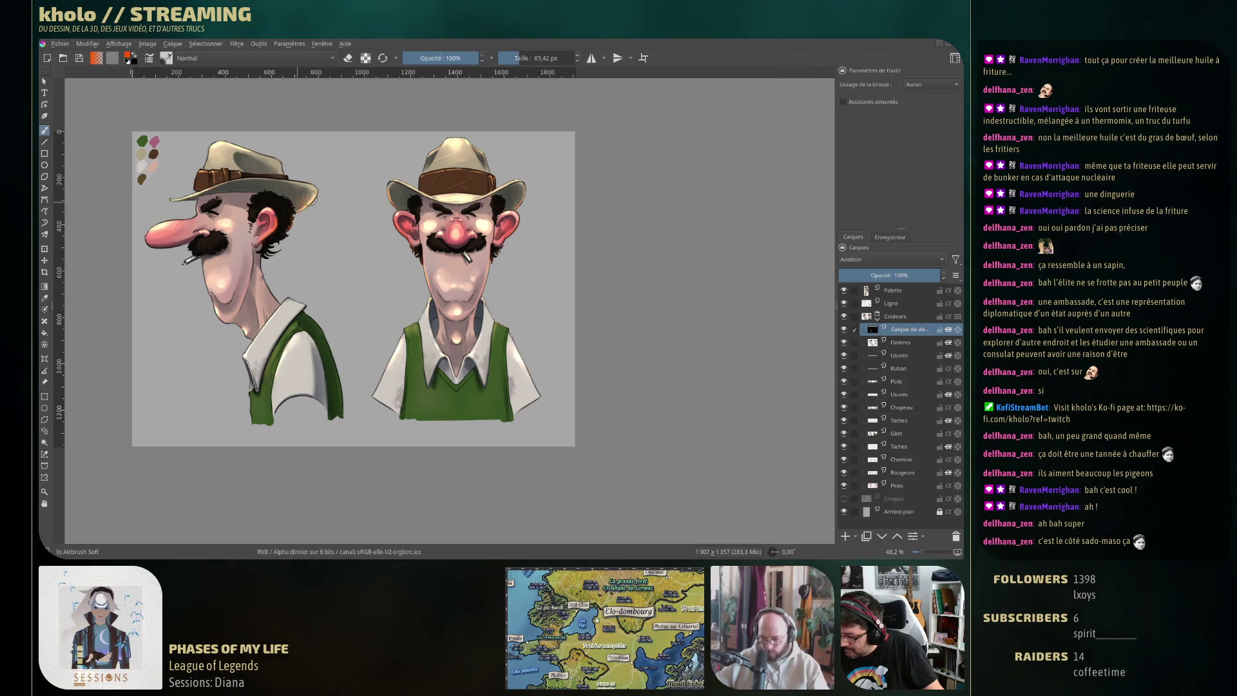
drag(291, 202, 303, 200)
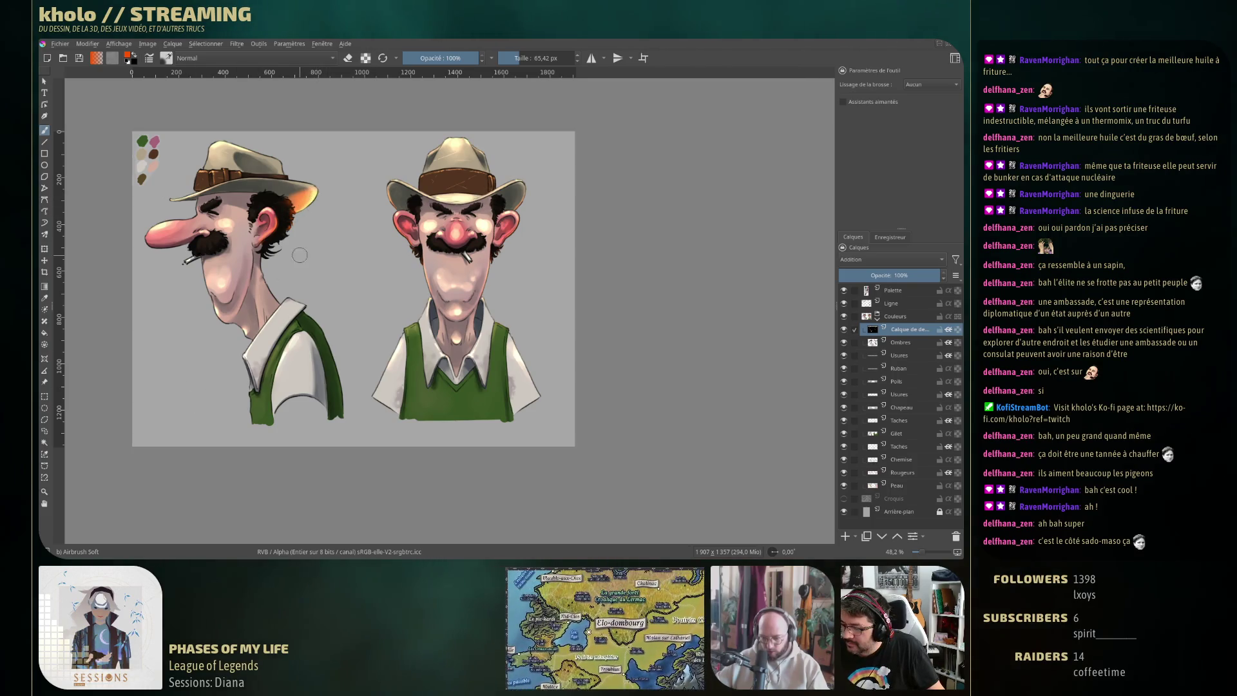
key(ctrl+z)
key(bracketleft)
key(bracketleft)
key(bracketleft)
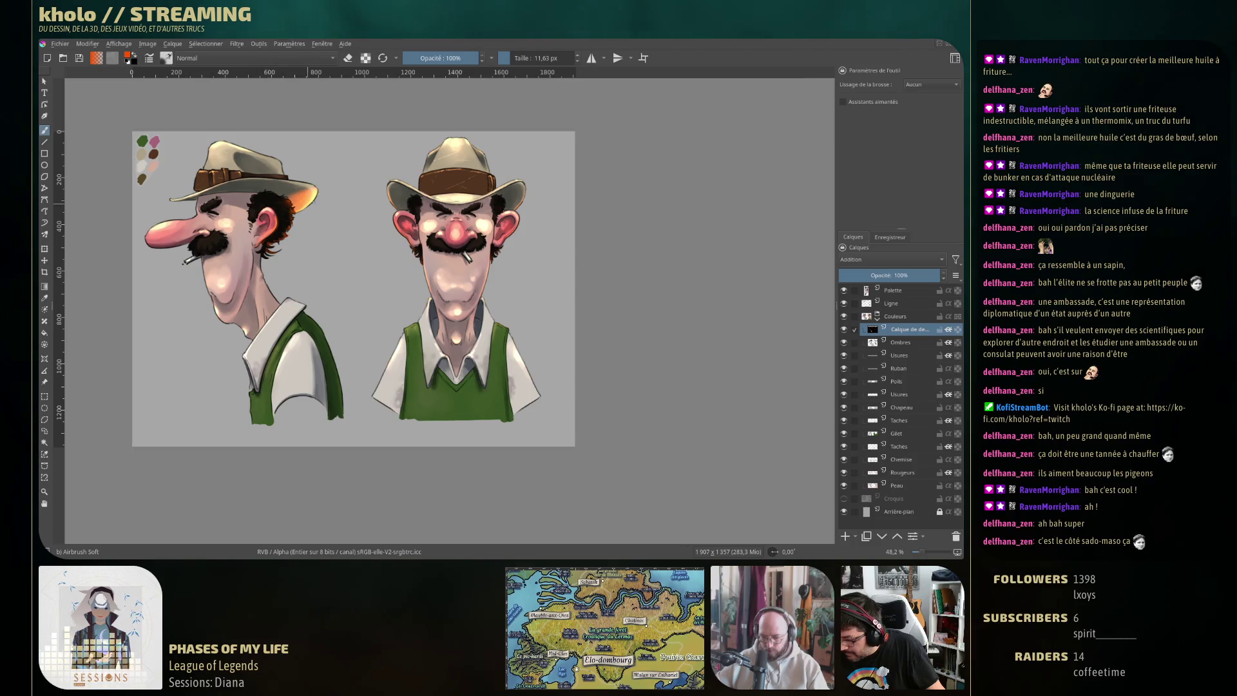
ctrl+click(291, 206)
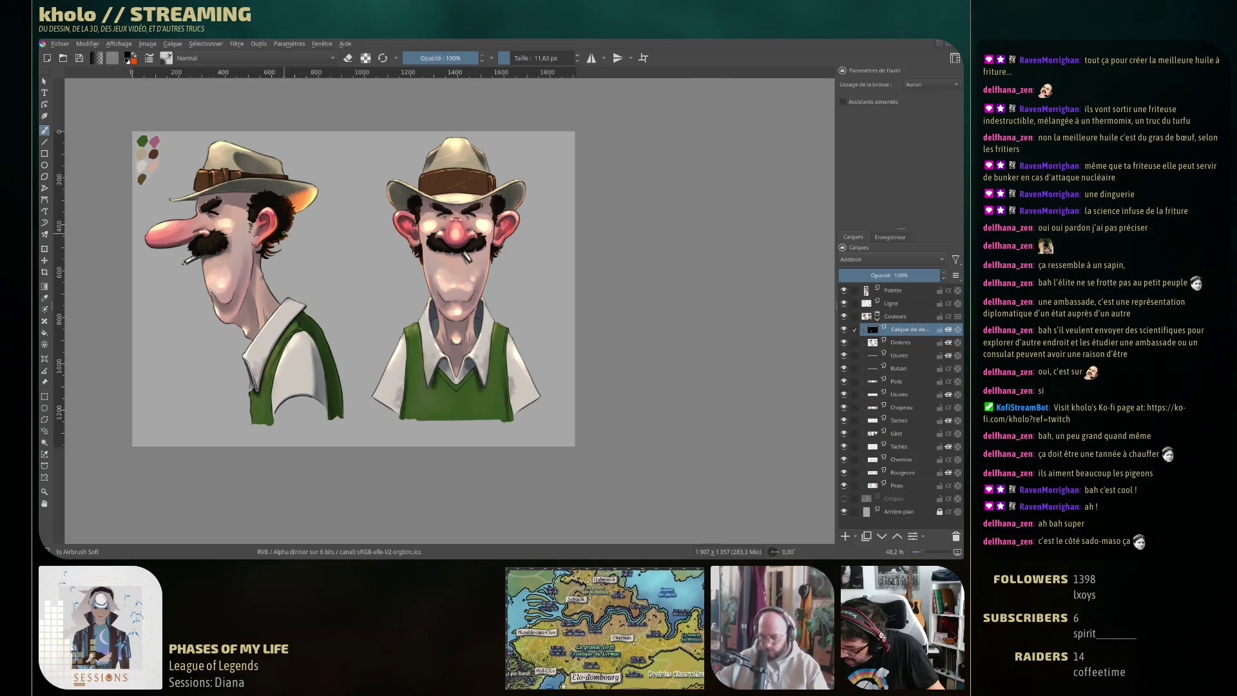
key(x)
drag(251, 258, 262, 258)
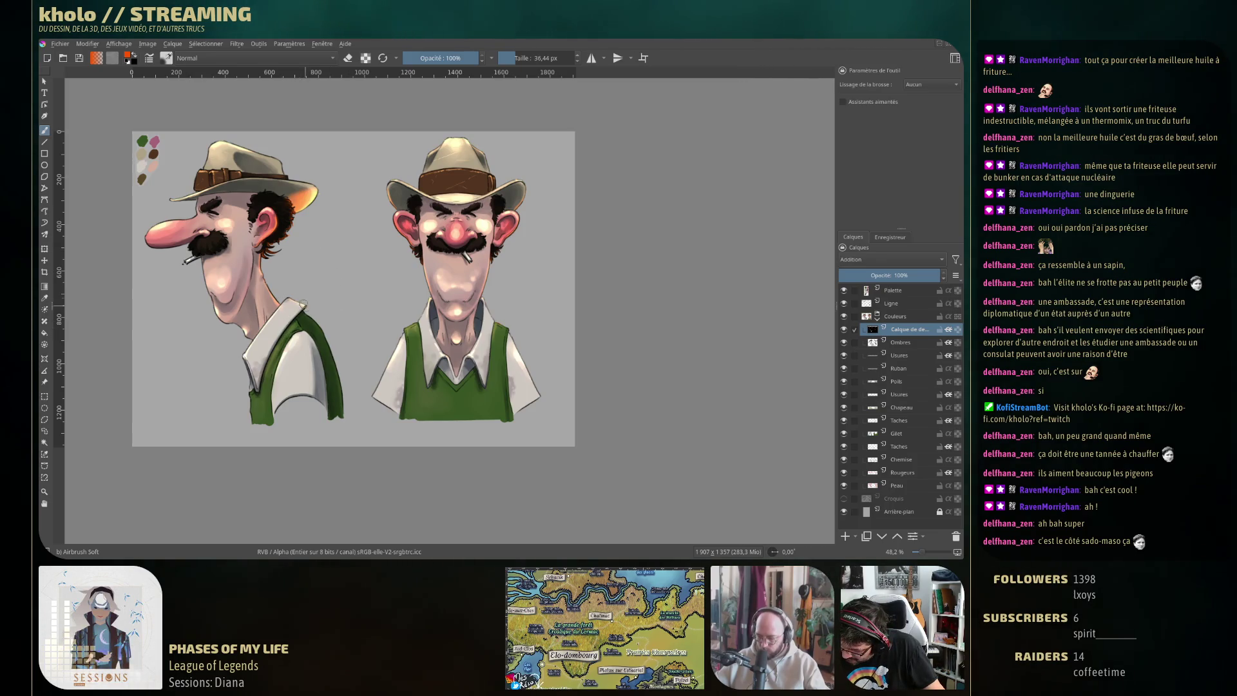
key(bracketleft)
key(bracketleft)
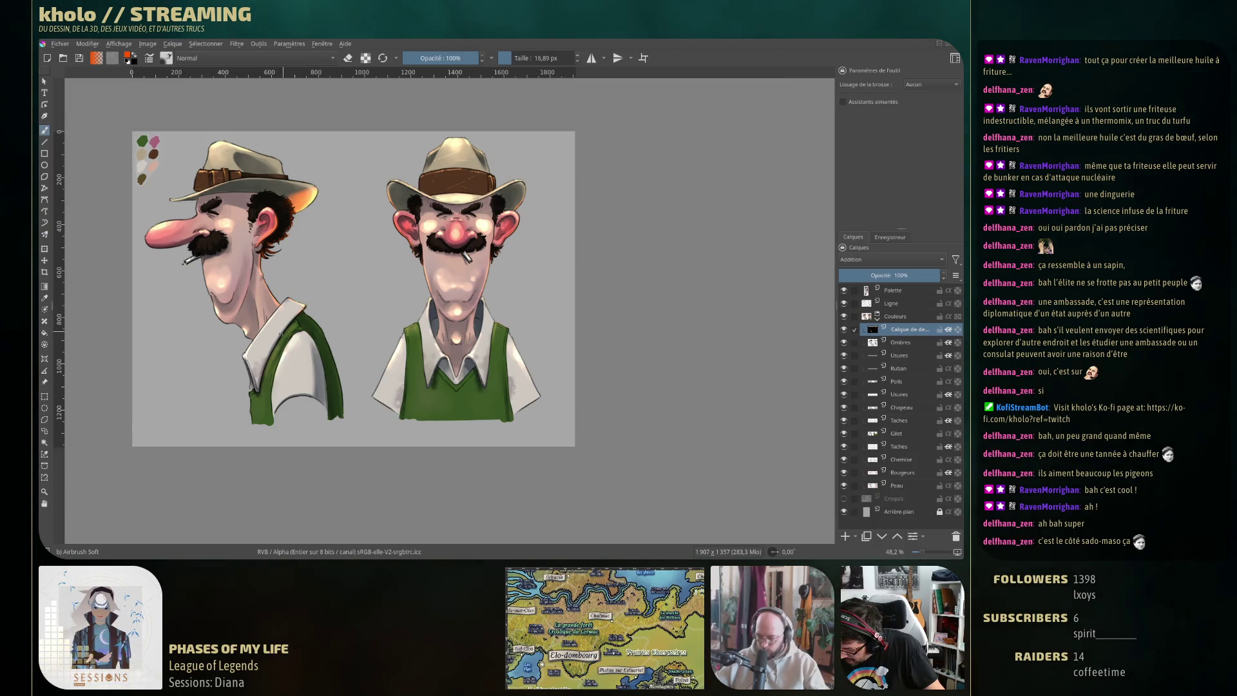
Paint an orange rim light along the back edge of the side-view figure's green vest
key(bracketright)
key(bracketright)
key(bracketright)
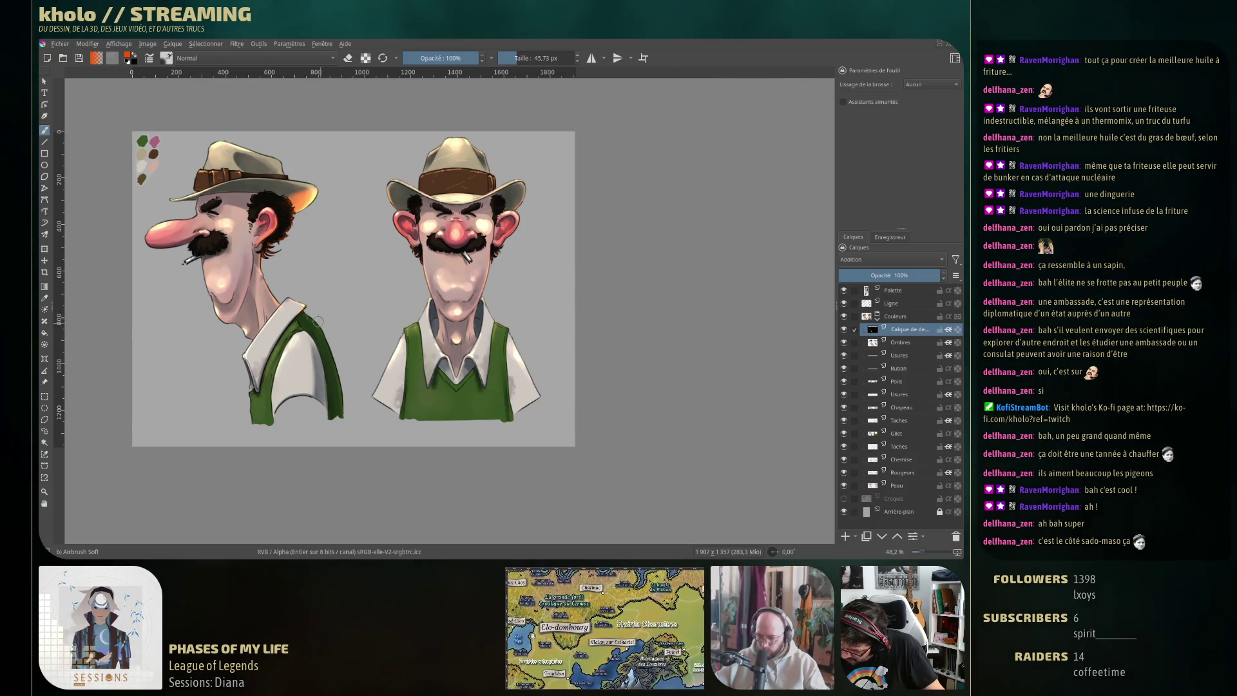
drag(321, 329, 333, 383)
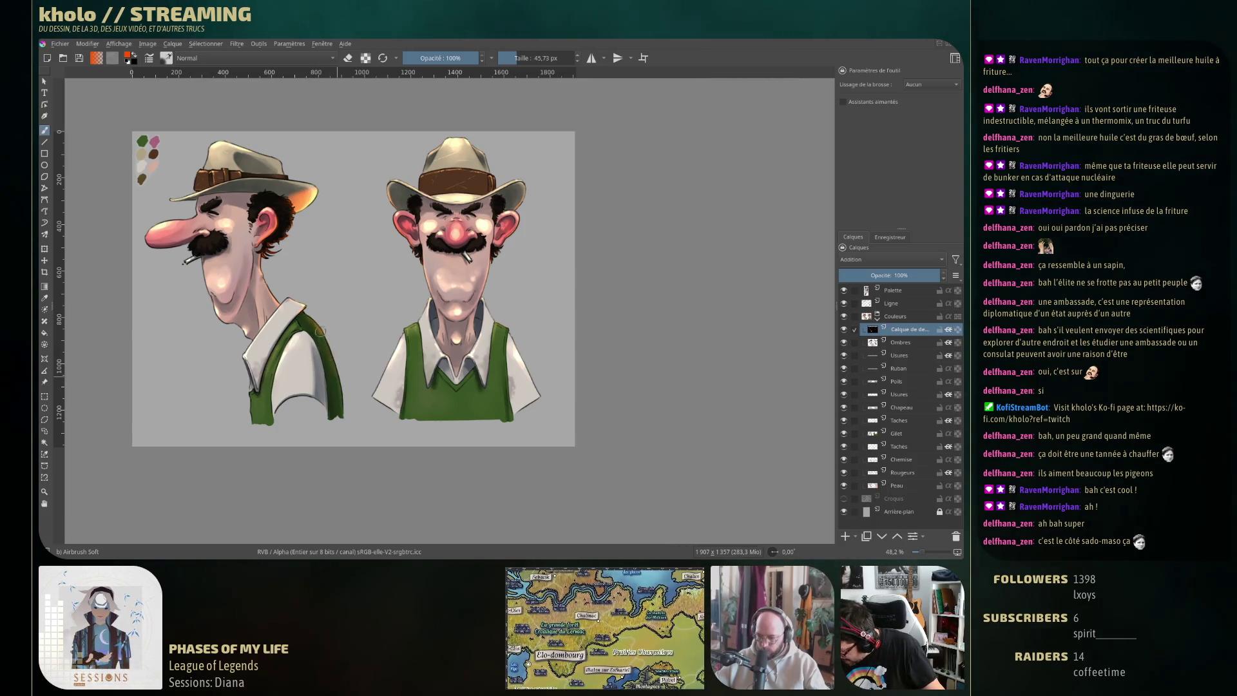
drag(328, 340, 343, 431)
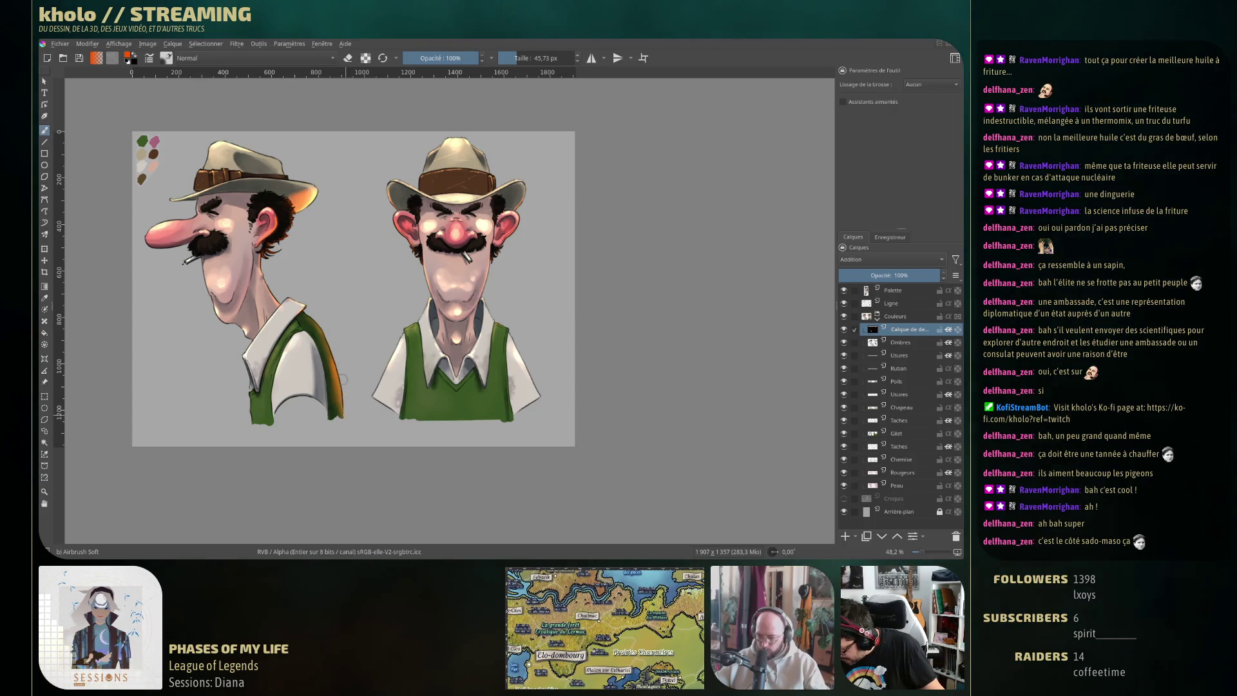
drag(336, 355, 340, 464)
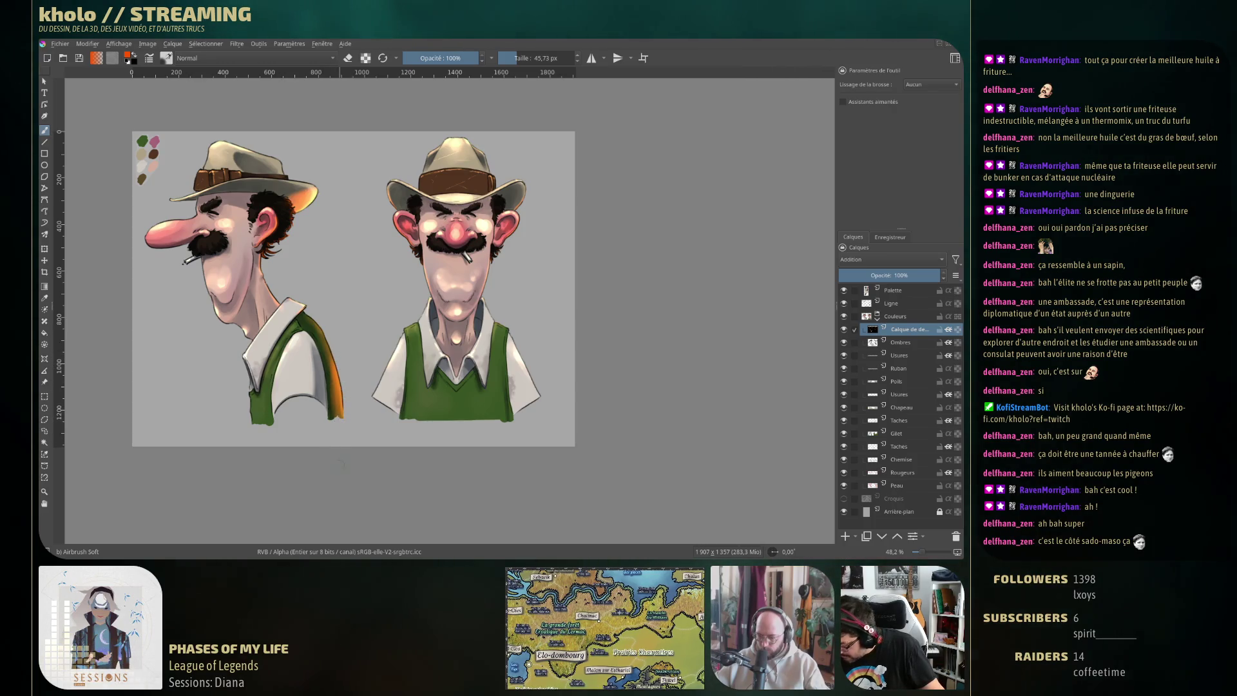
Set the airbrush to 21.55 px with orange active, and save Rotation.kra
key(bracketleft)
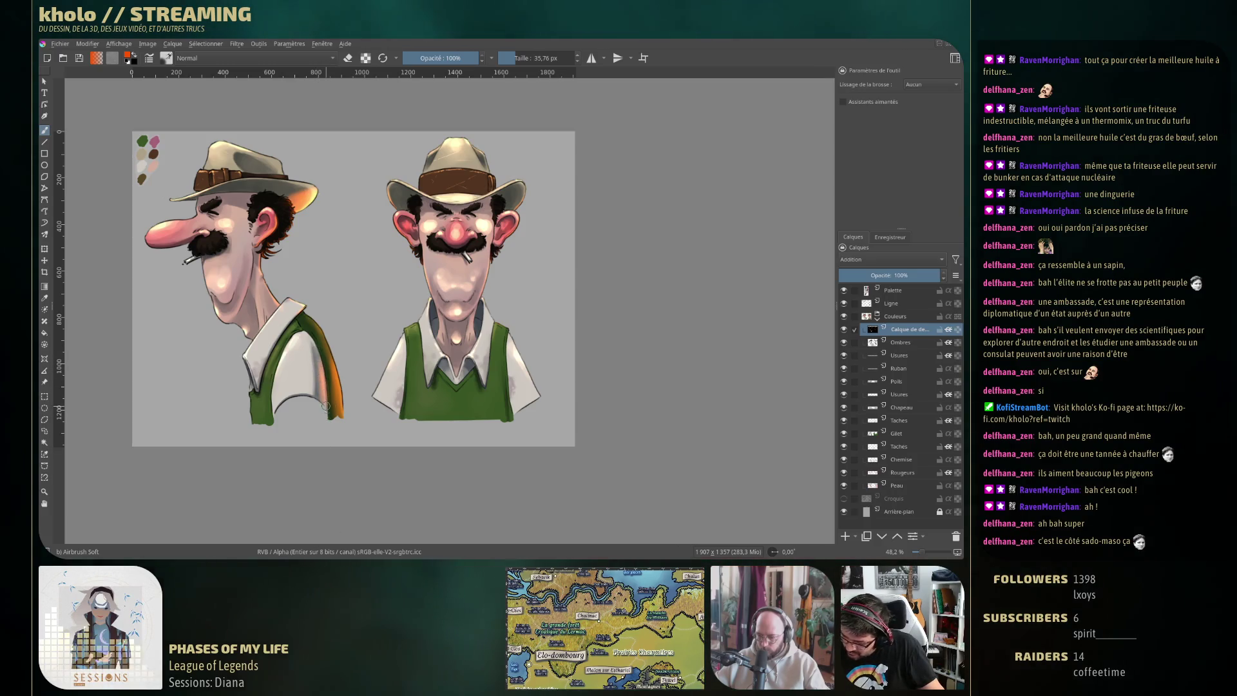
key(bracketleft)
key(bracketleft)
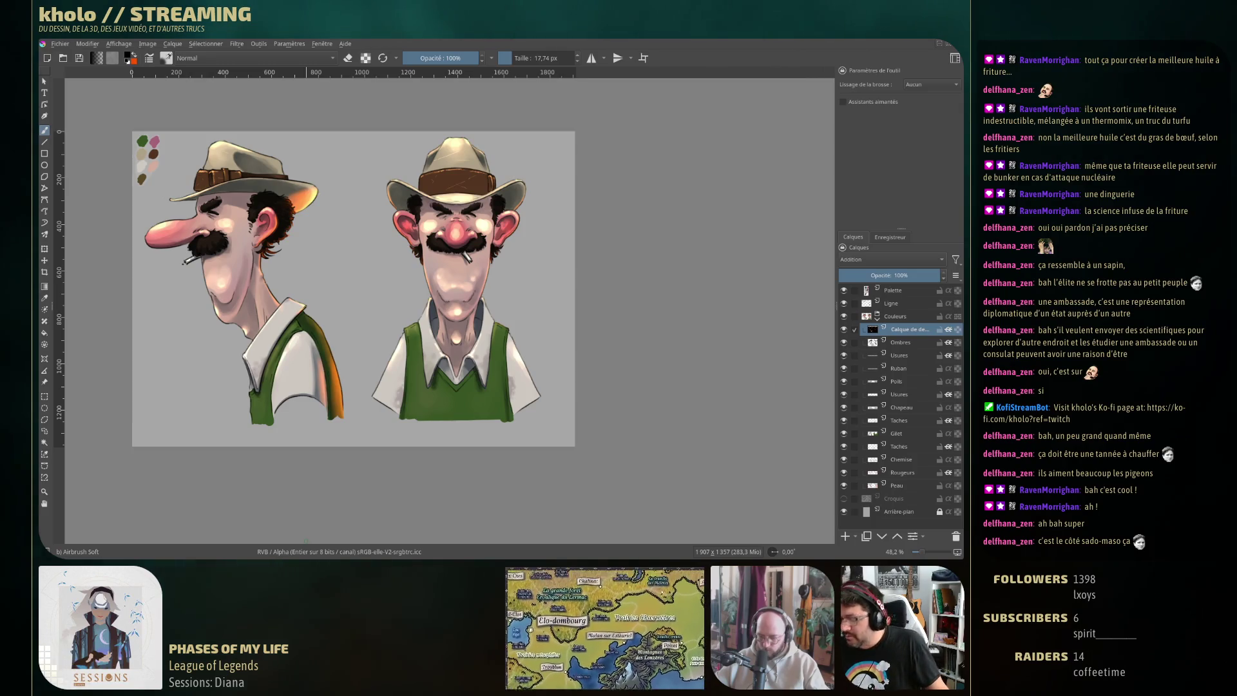
key(x)
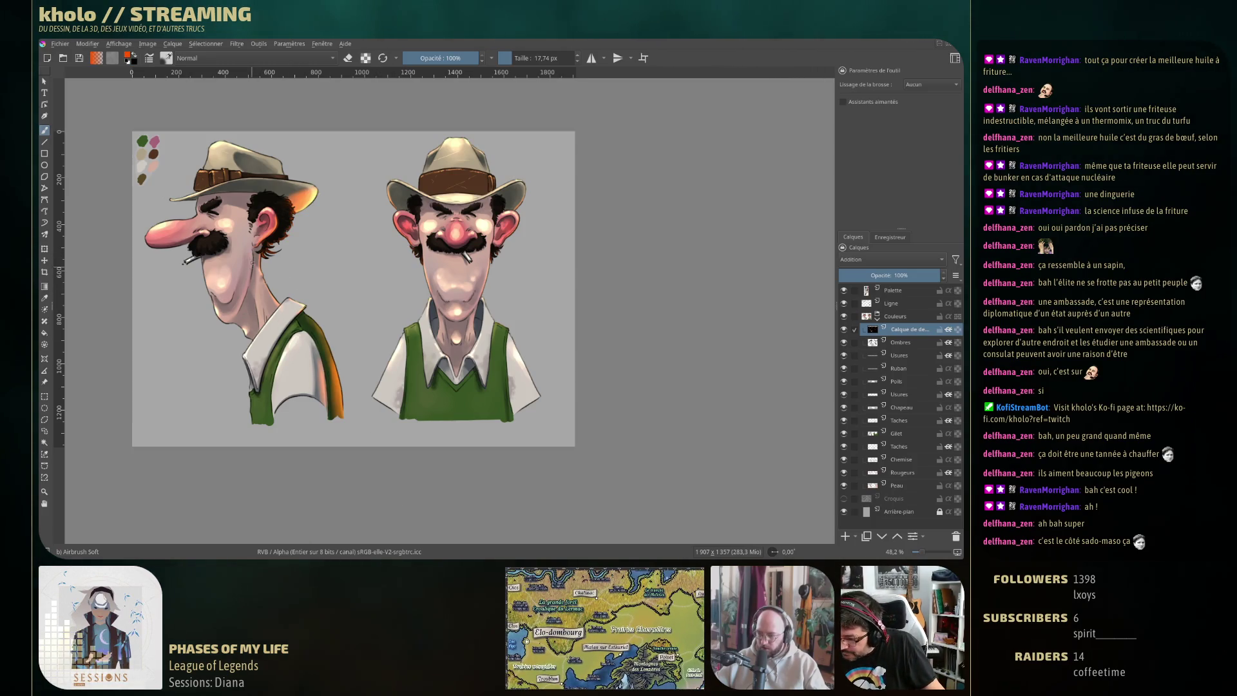
key(bracketright)
key(bracketright)
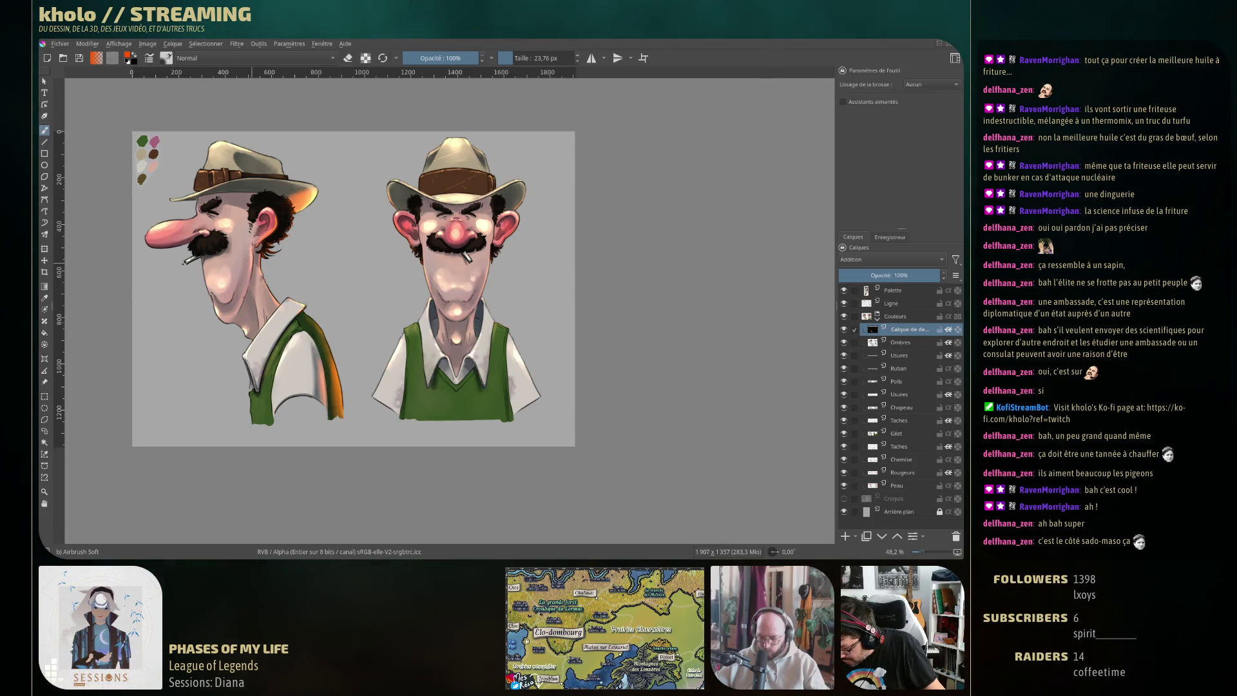
key(bracketleft)
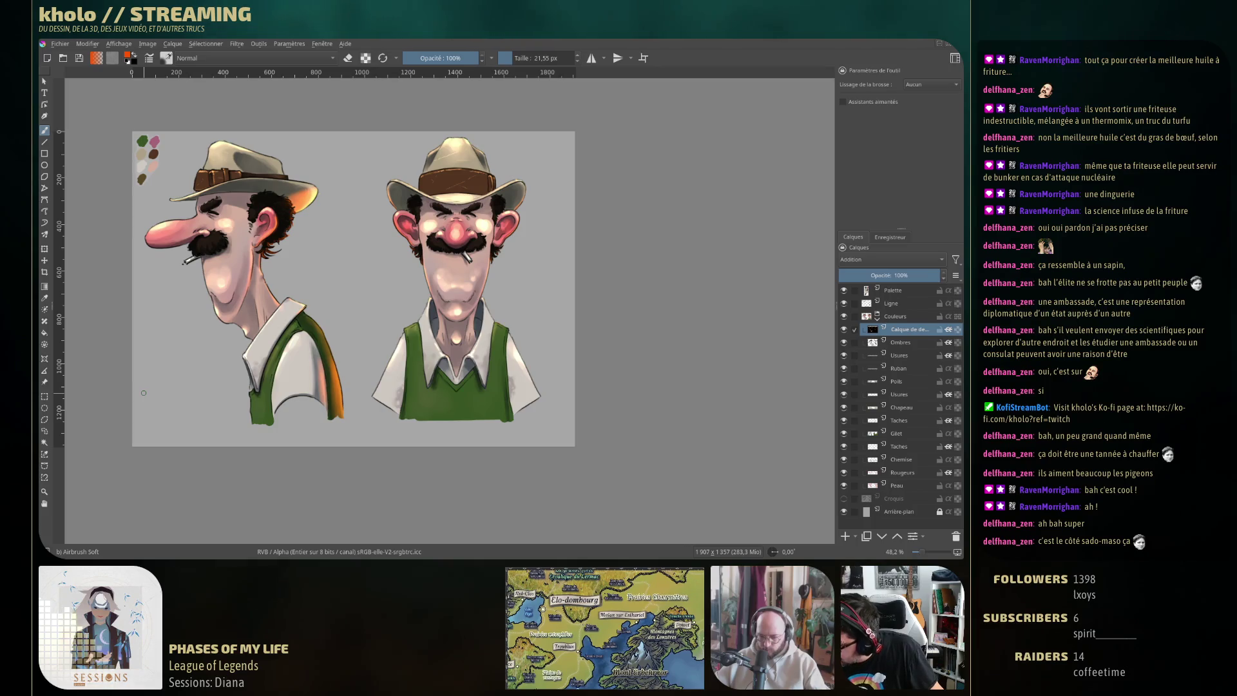
key(ctrl+s)
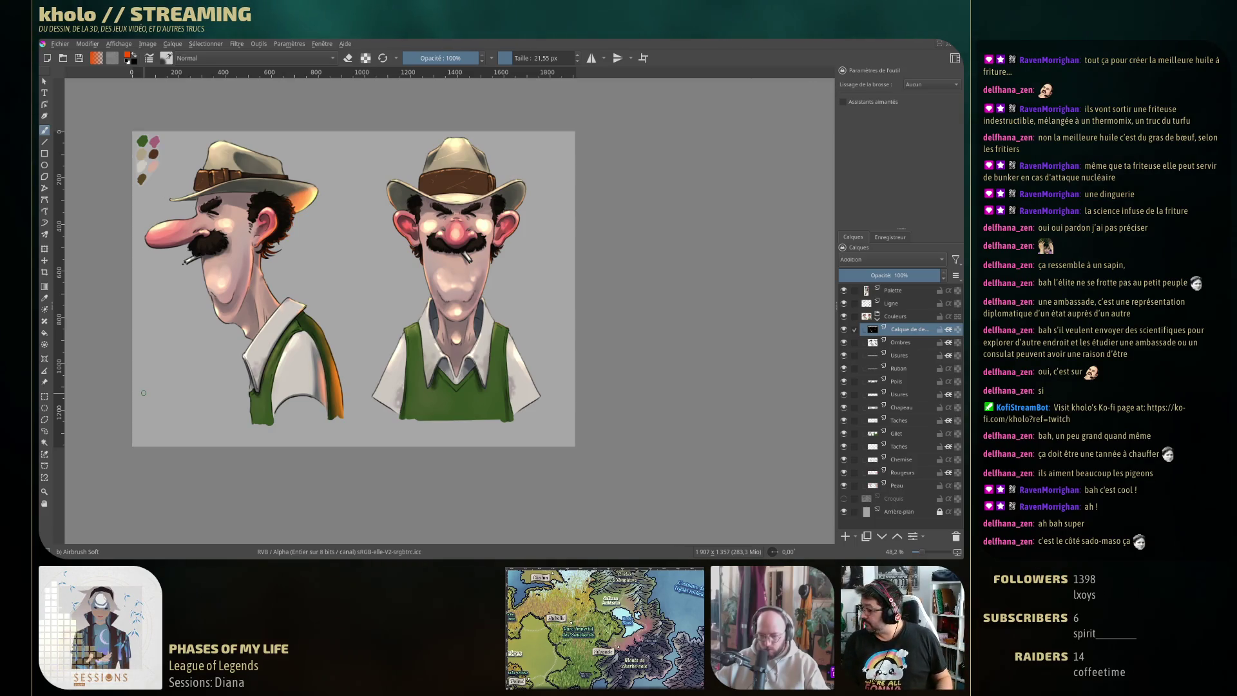
Rename the Calque de dessin 1 layer to 'Lumières'
double_click(908, 329)
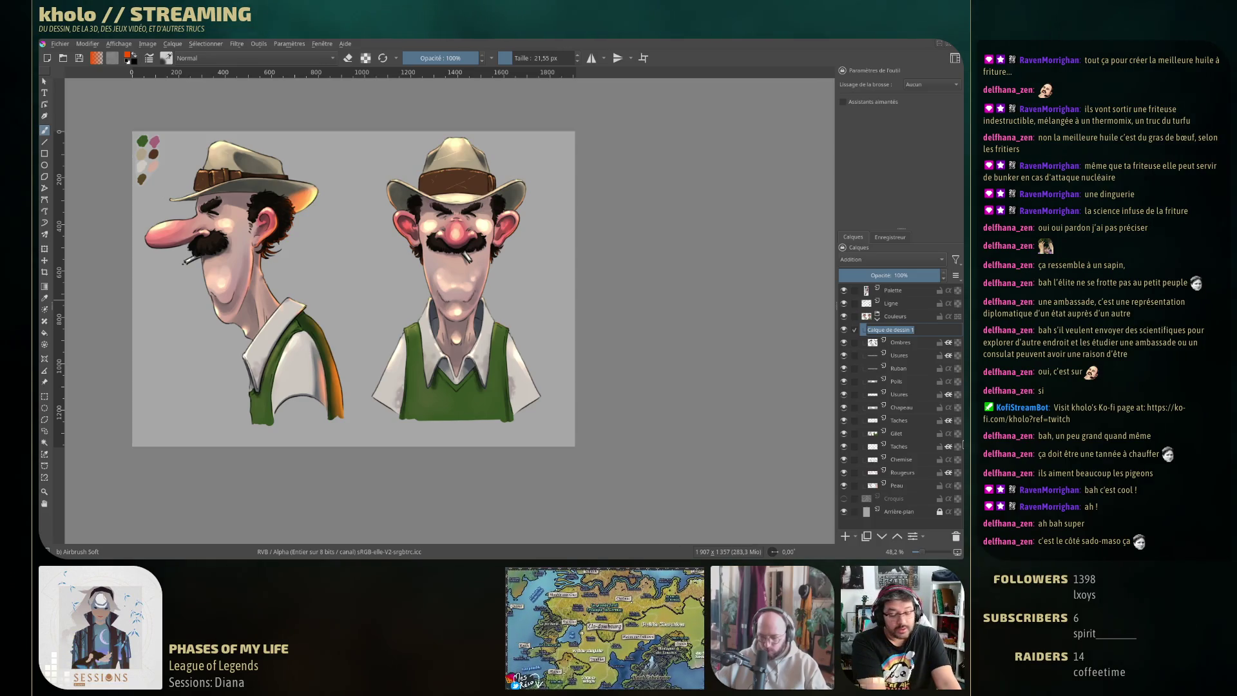
text(Lum)
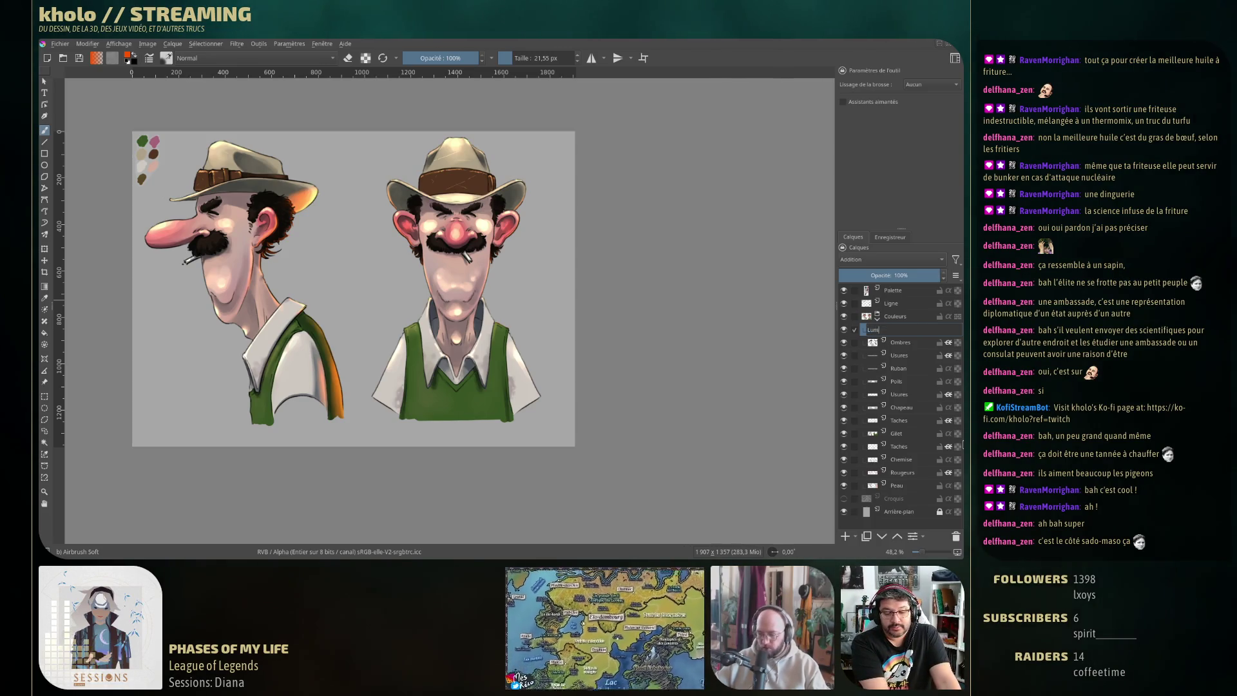
text(ières)
key(Return)
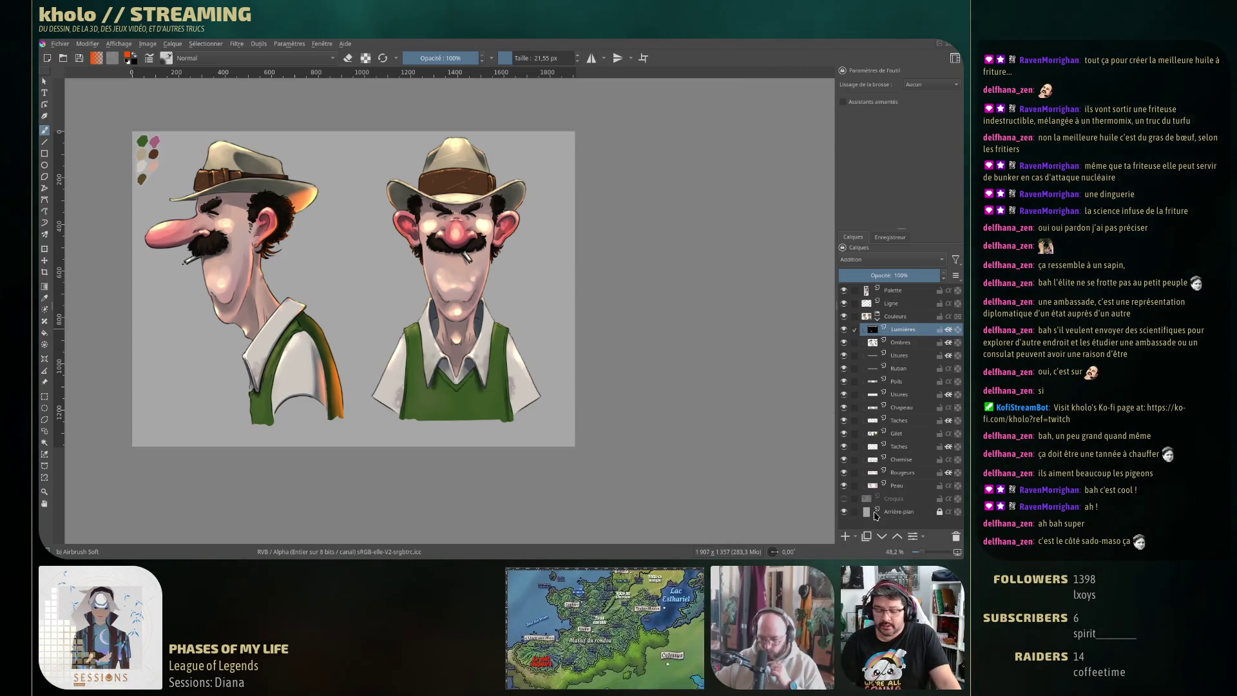
mouse_move(958, 502)
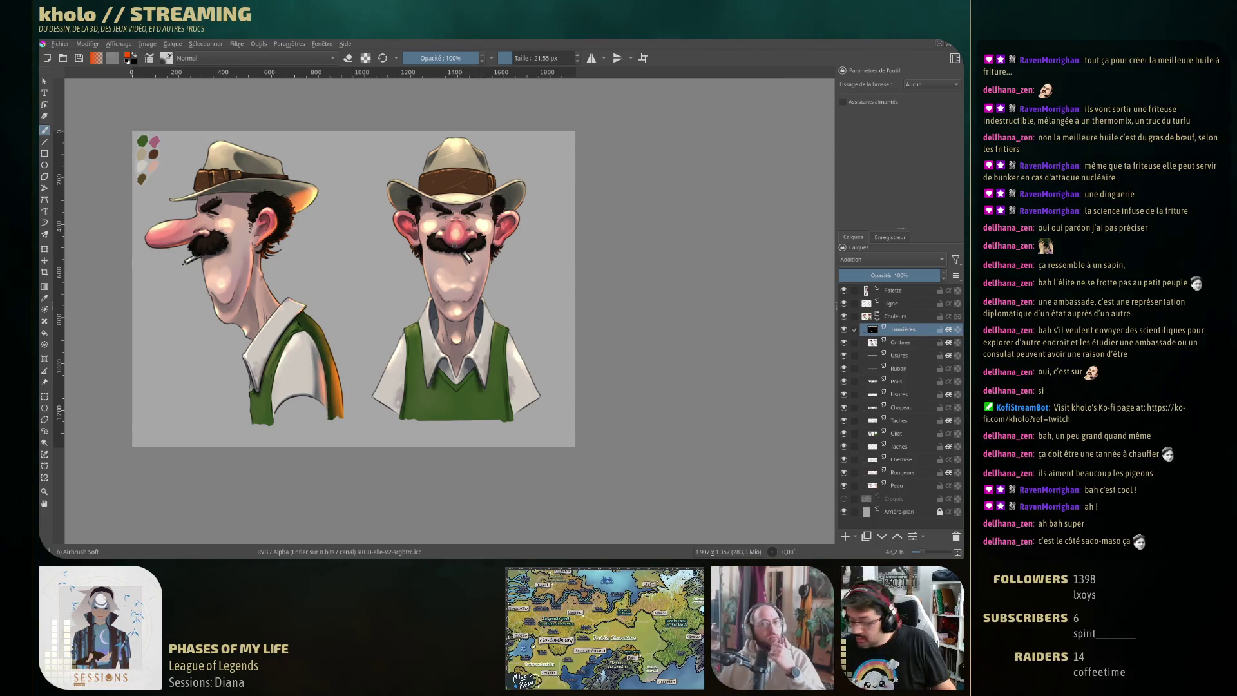
key(bracketleft)
key(bracketleft)
key(bracketleft)
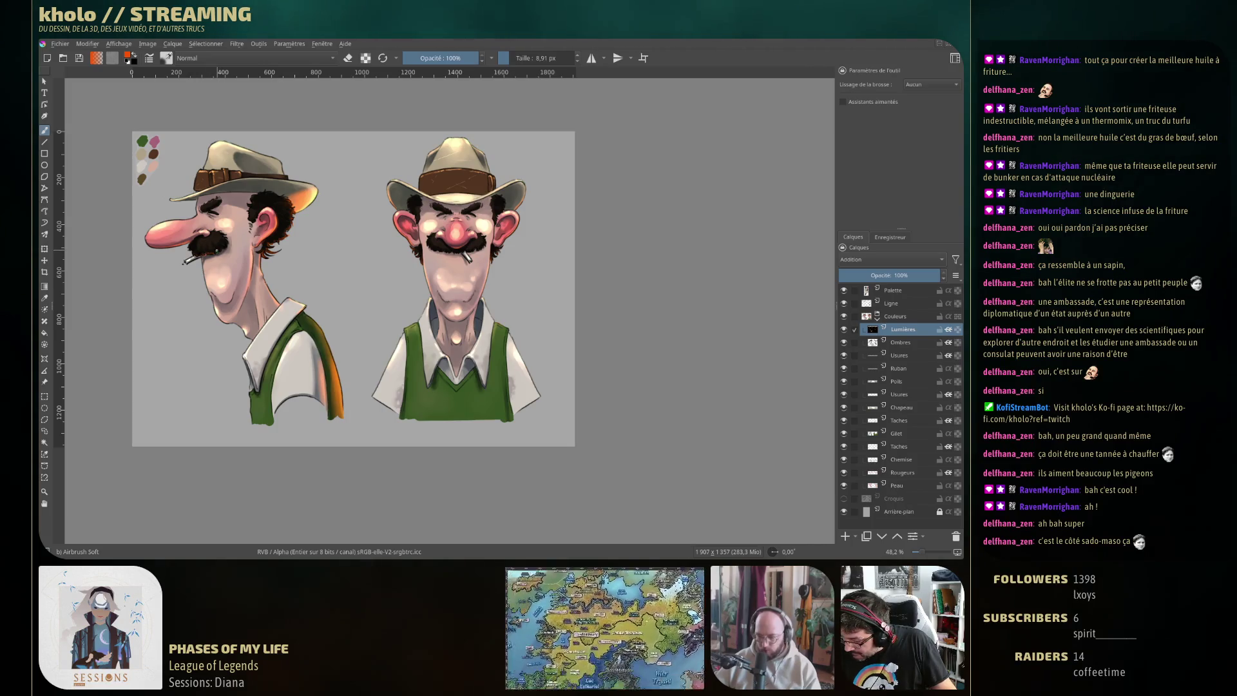
key(d)
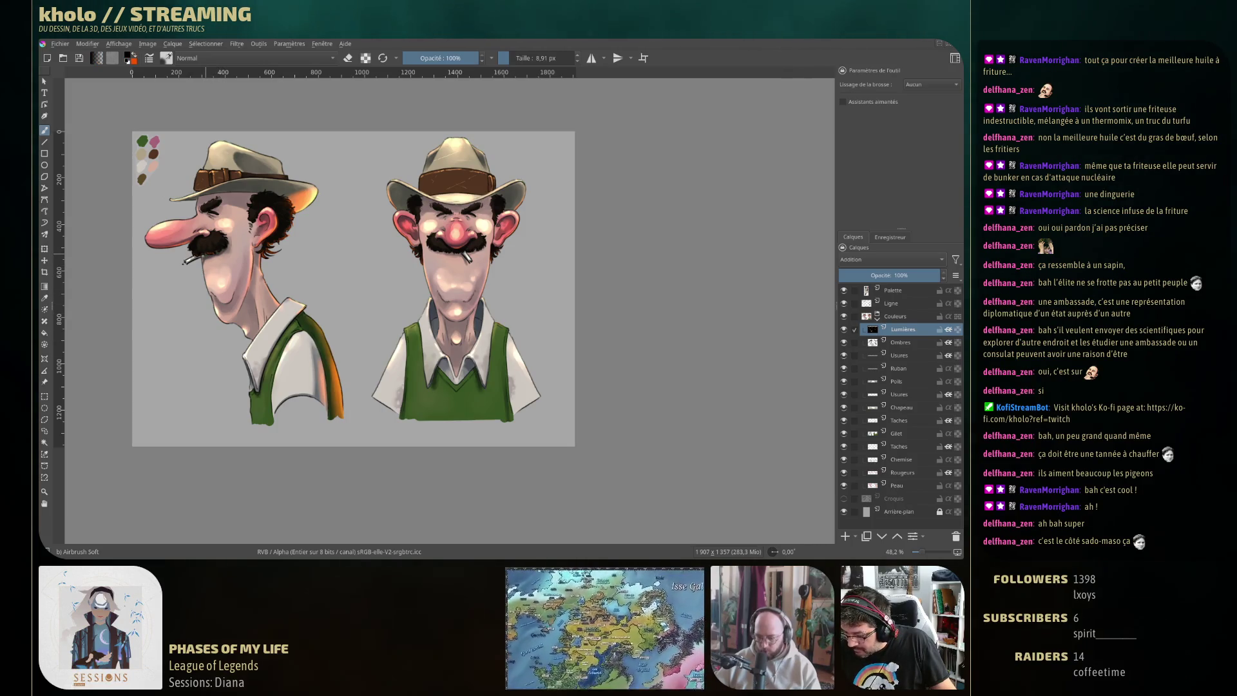
key(x)
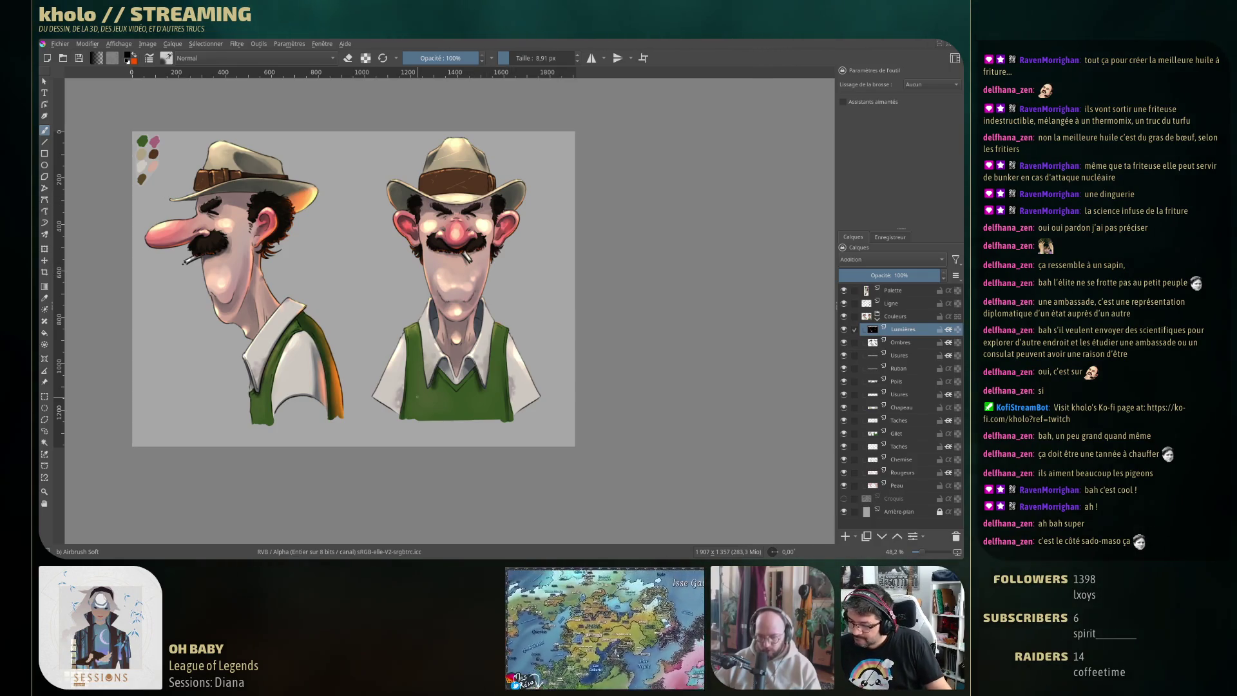
key(x)
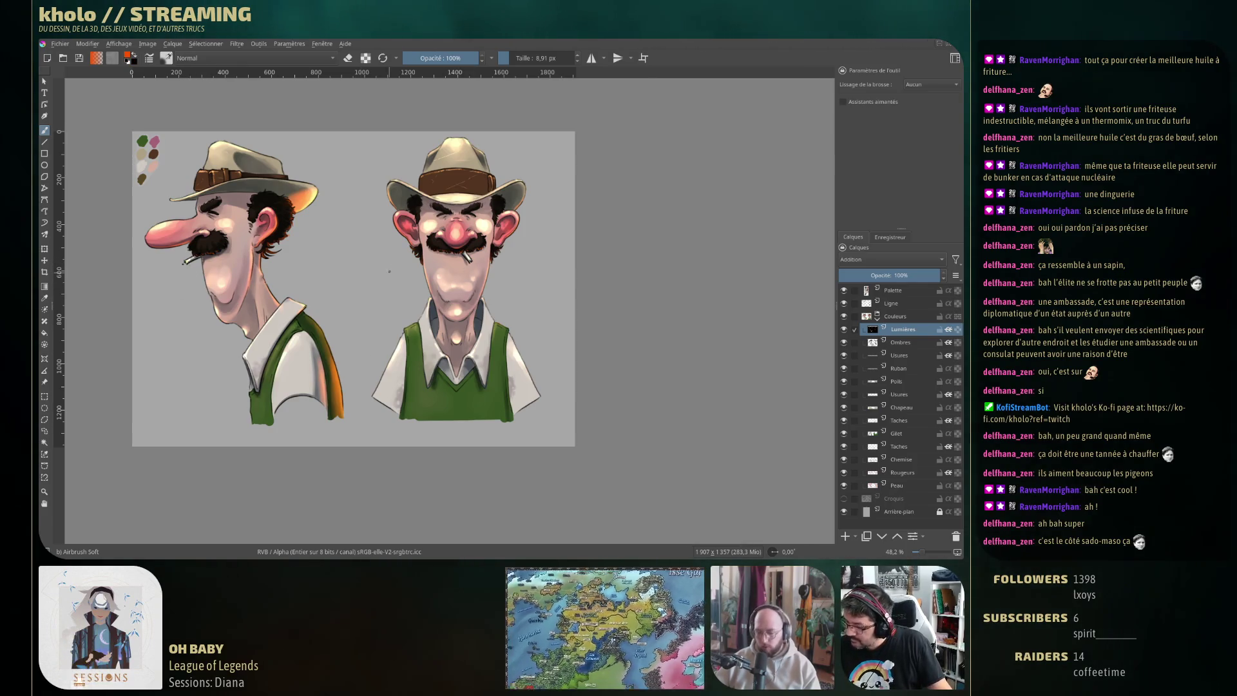
click(424, 342)
key(ctrl+z)
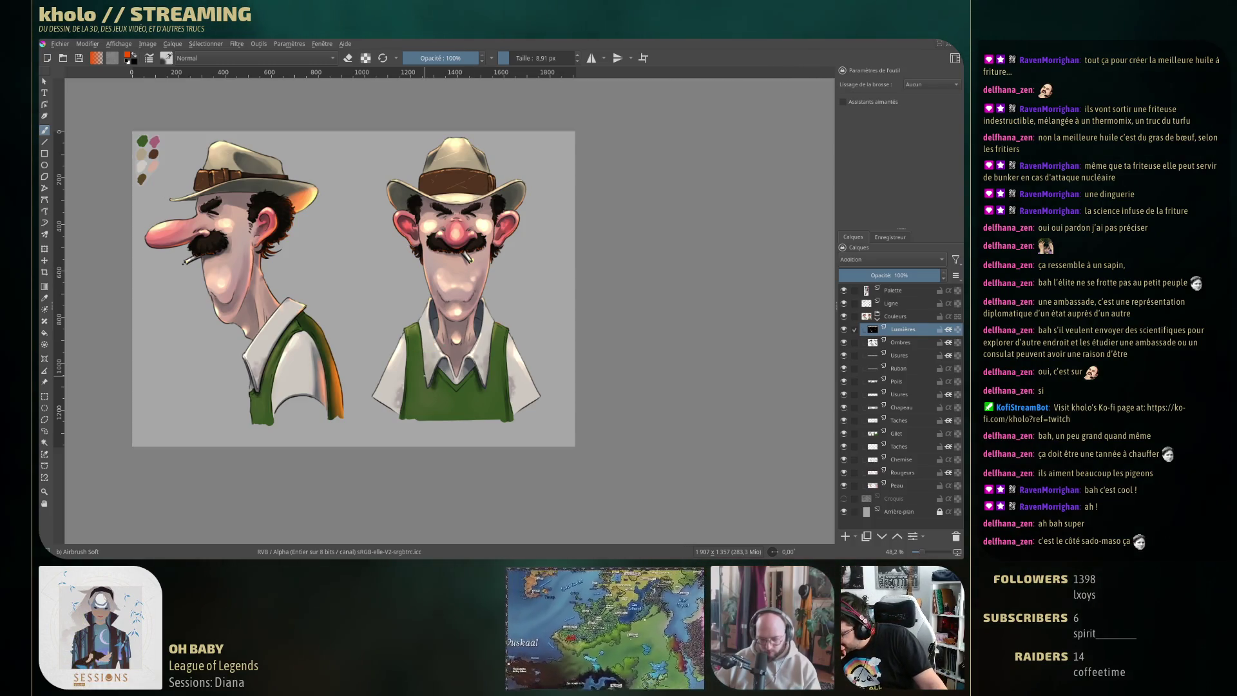
key(bracketright)
key(bracketright)
key(bracketright)
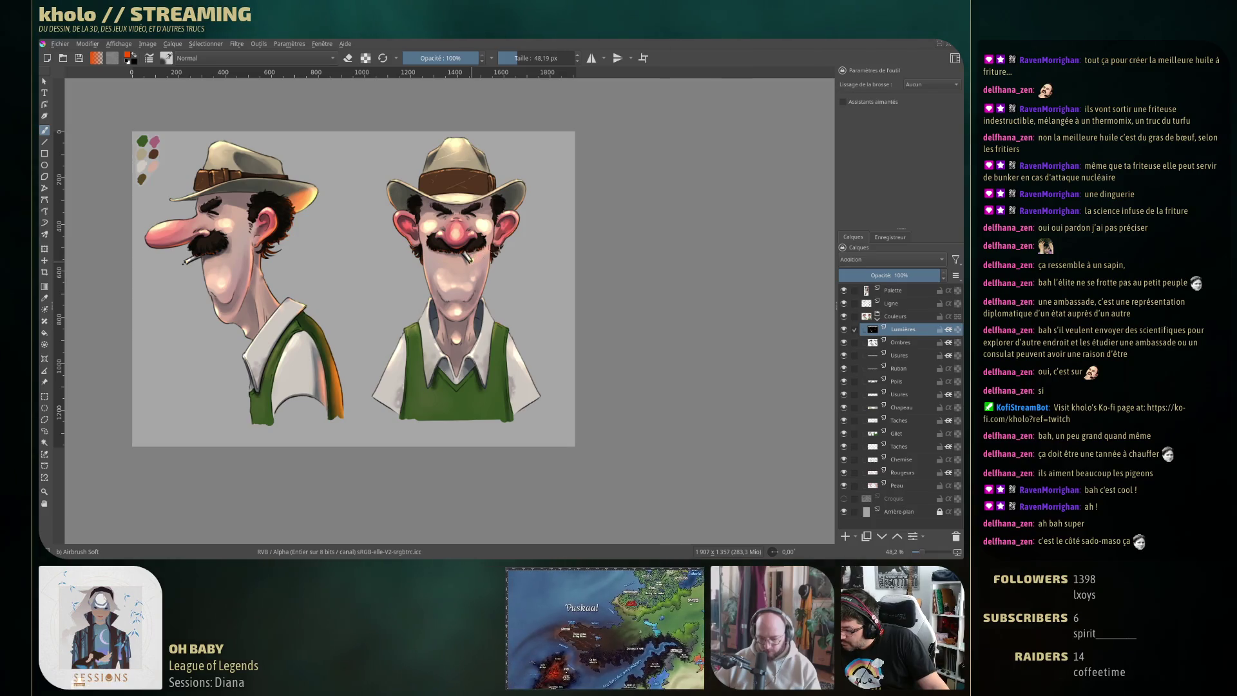
Sample a colour from the painting, resize the airbrush down to 10.69 px, and show the brush presets
key(ctrl)
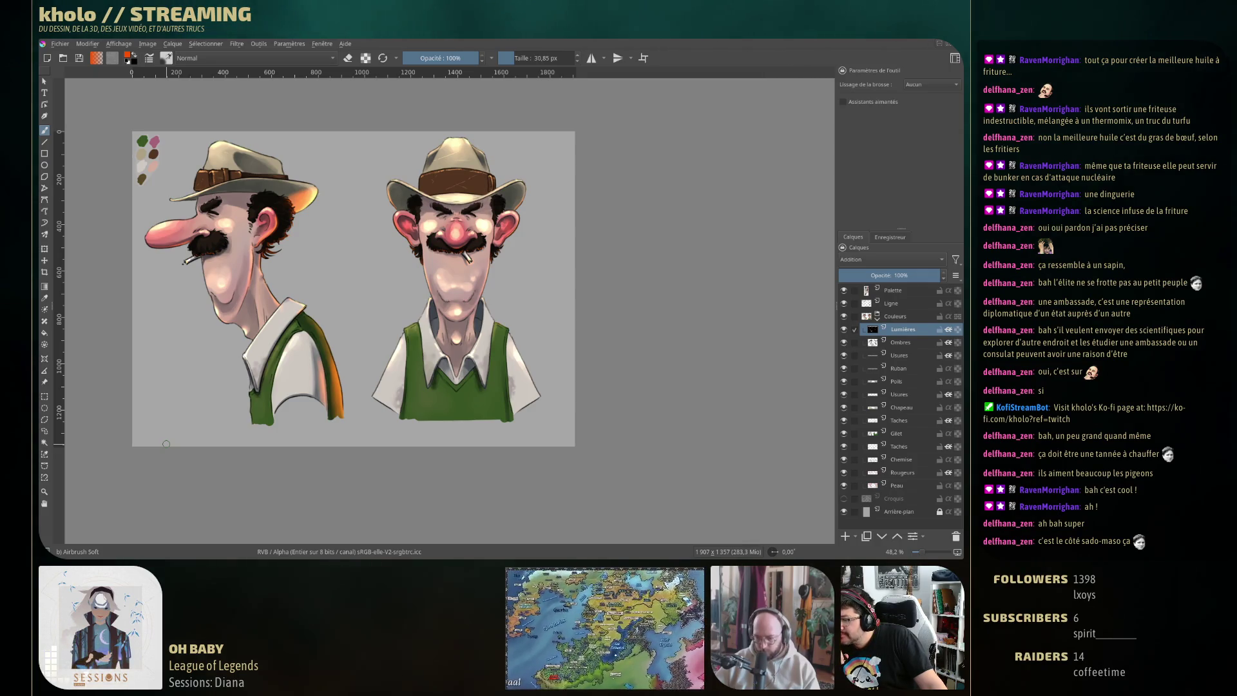
mouse_move(437, 182)
mouse_down()
mouse_move(490, 182)
mouse_move(454, 182)
mouse_move(464, 174)
mouse_up()
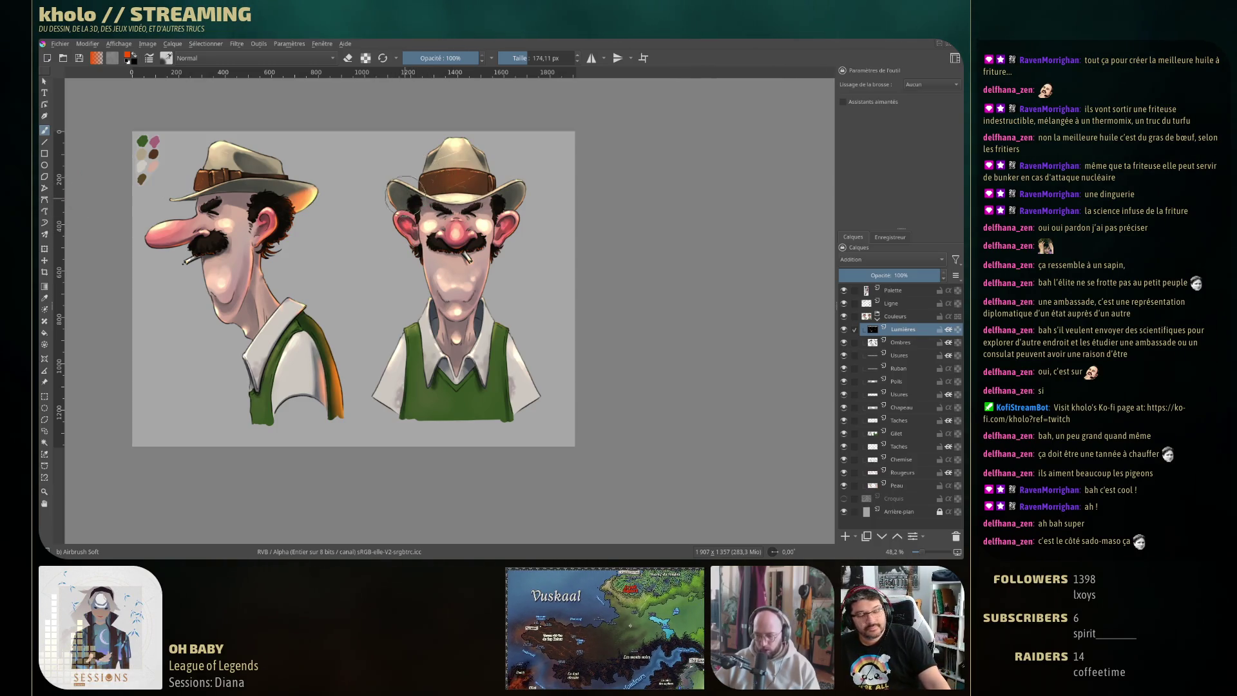
drag(413, 203, 459, 178)
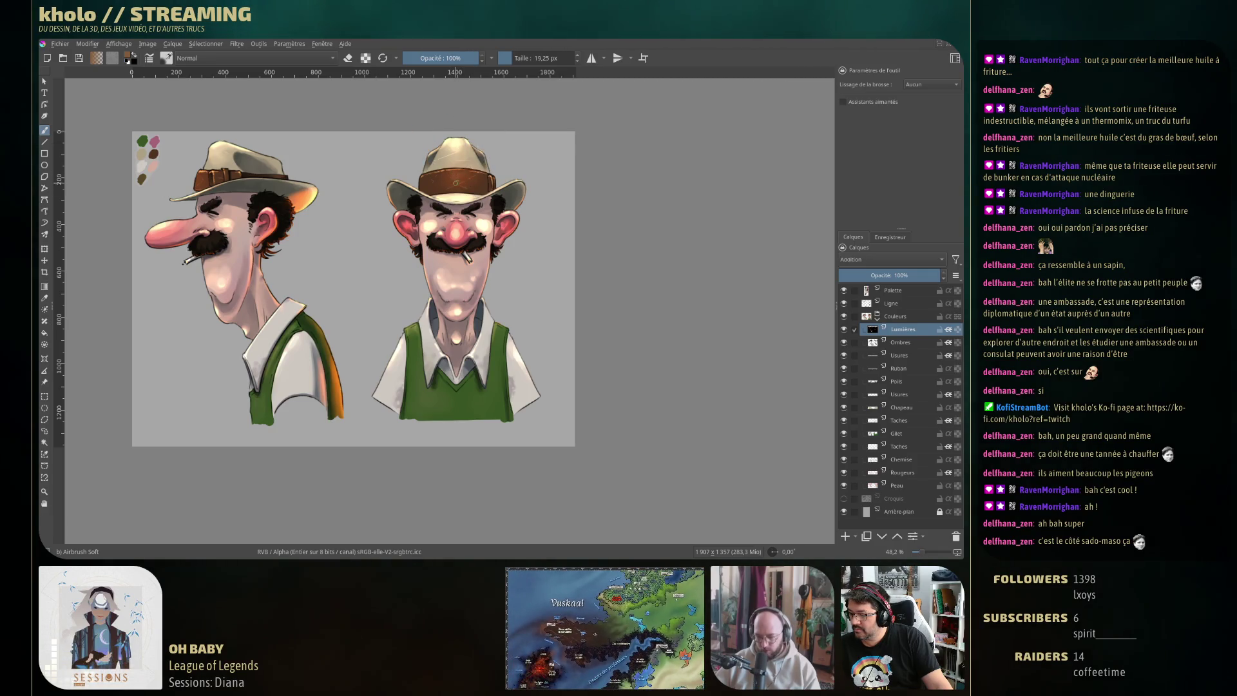
drag(456, 178, 449, 177)
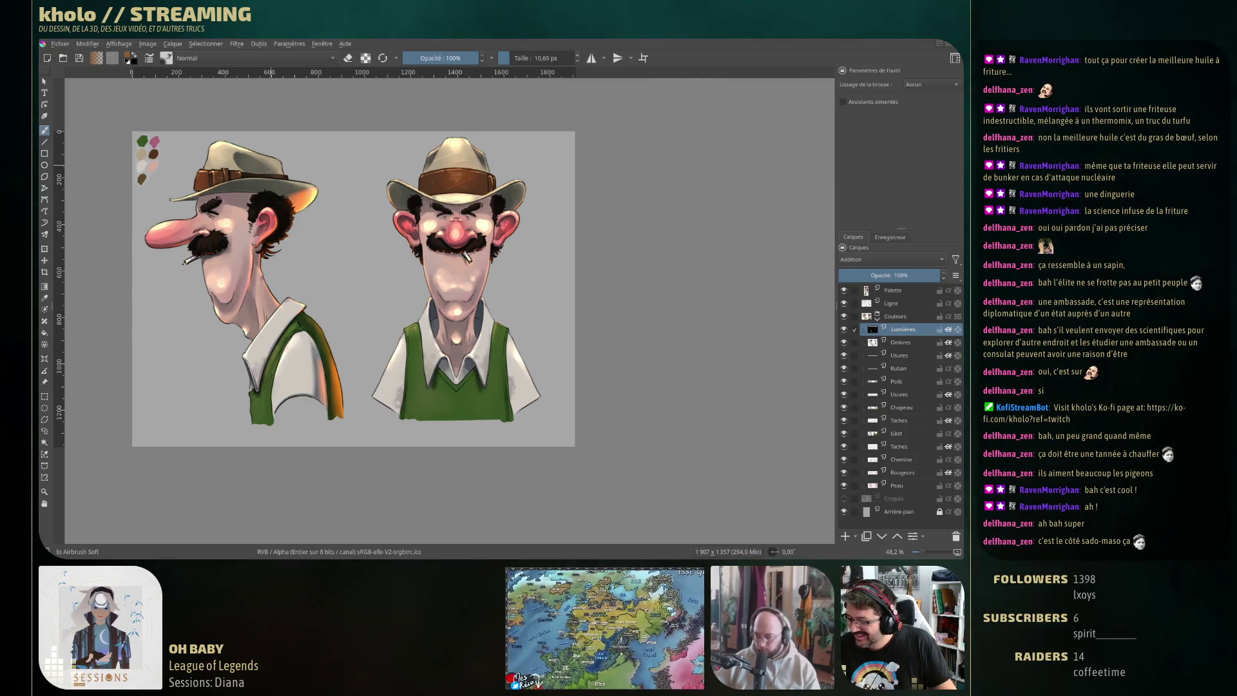
key(F6)
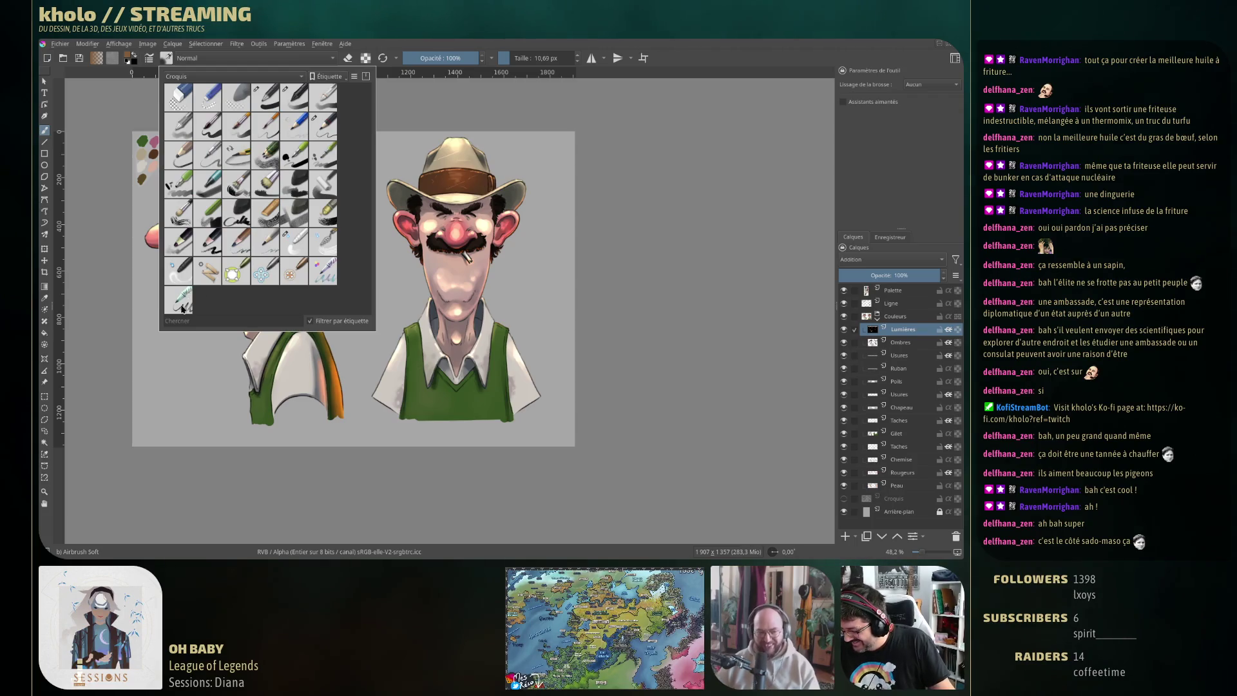
Select the 'k) Blender Smear' preset at 17.98 px and hide the Ligne line-art layer
click(178, 270)
click(462, 177)
drag(462, 177, 445, 174)
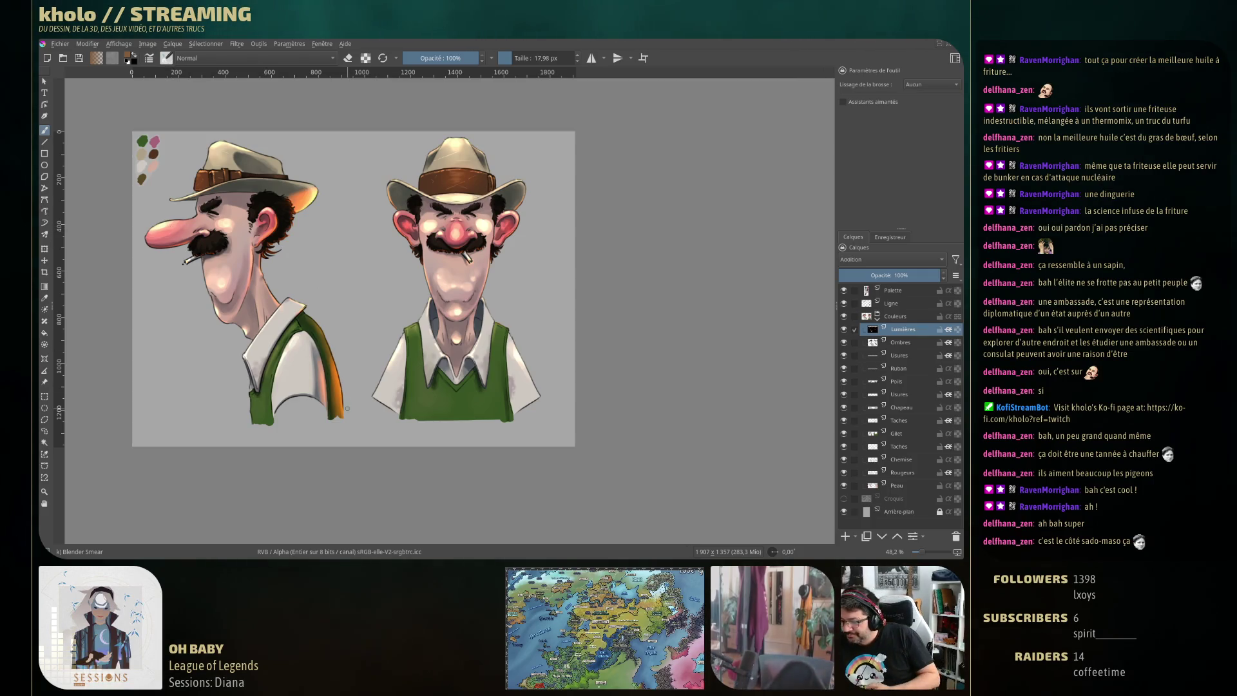
click(844, 304)
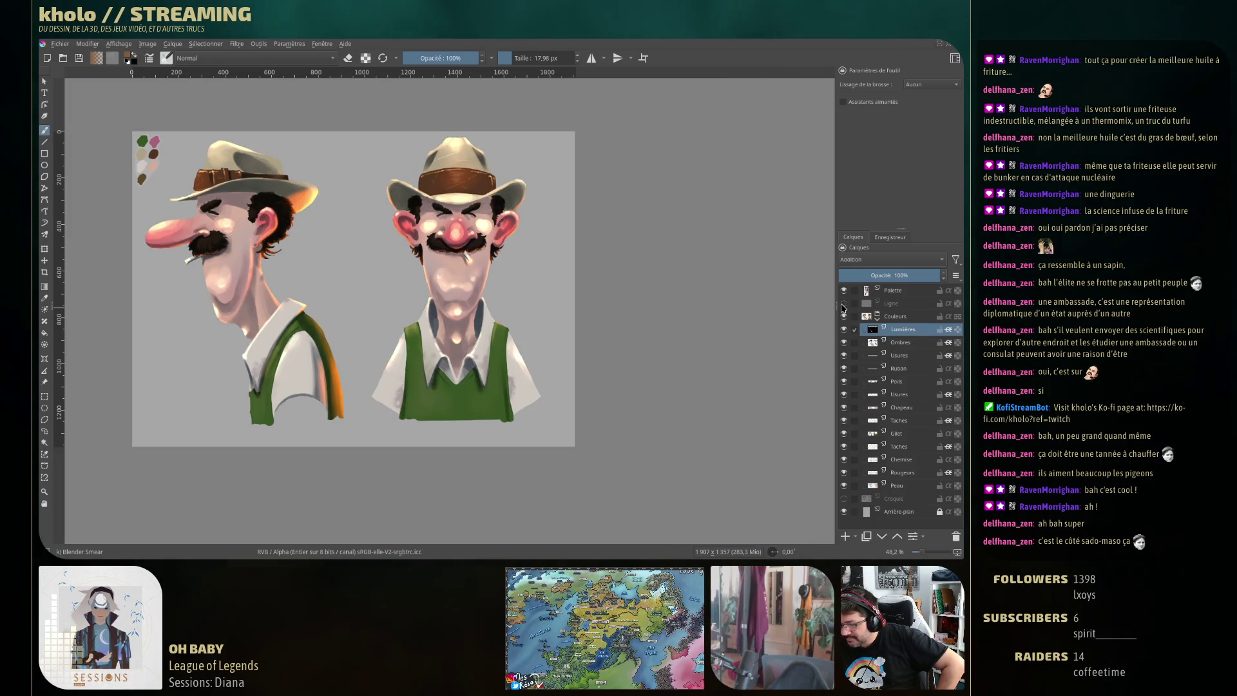
Show the Ligne layer again and lower its opacity to 75%
click(843, 304)
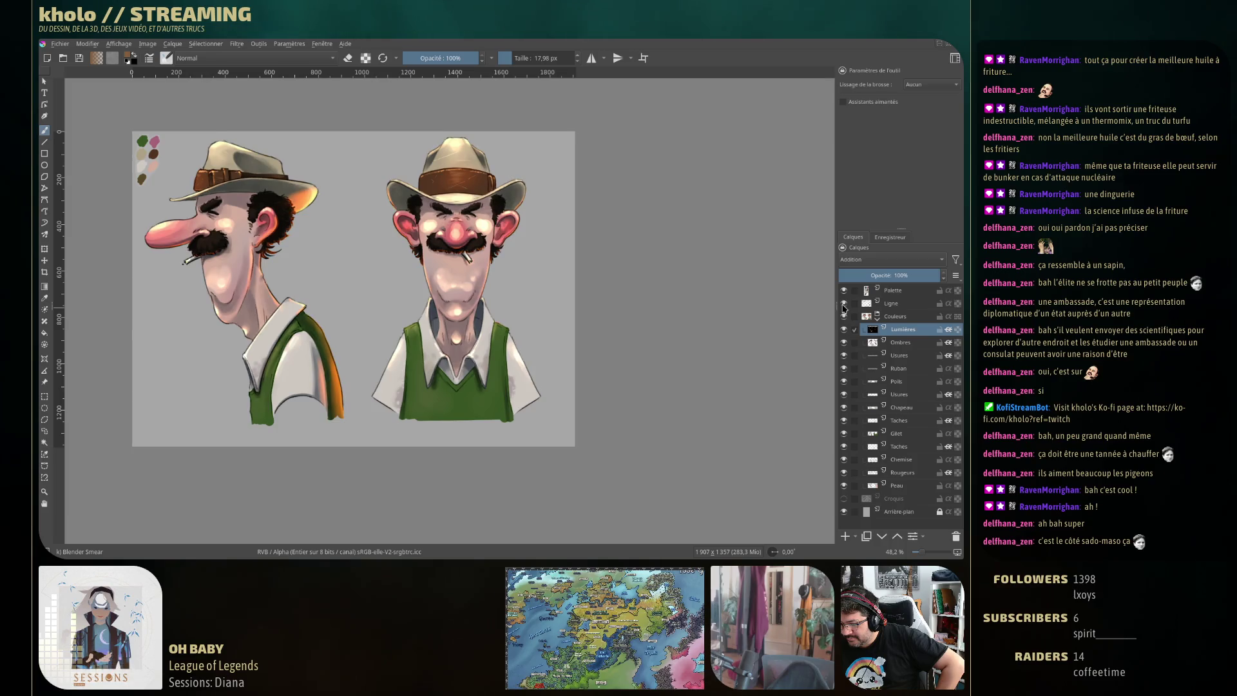
click(900, 304)
drag(883, 275, 934, 276)
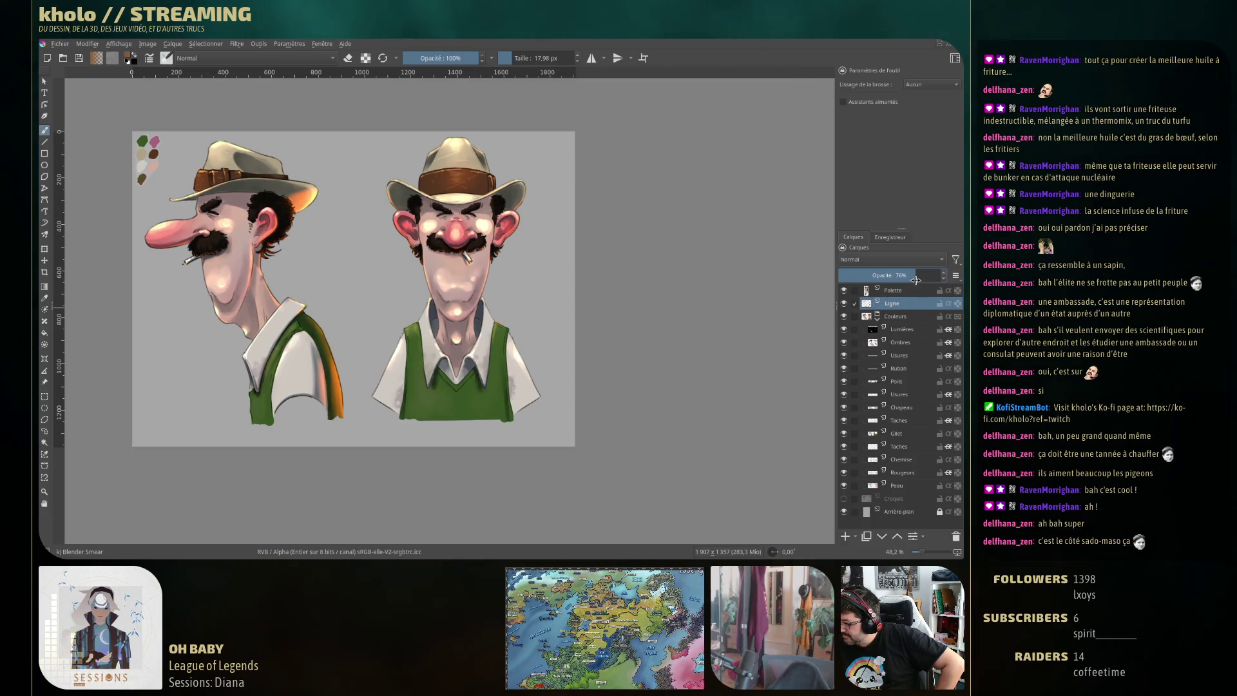
Toggle the Ligne layer on and off to compare, leaving the line art visible
click(844, 304)
click(844, 304)
click(845, 304)
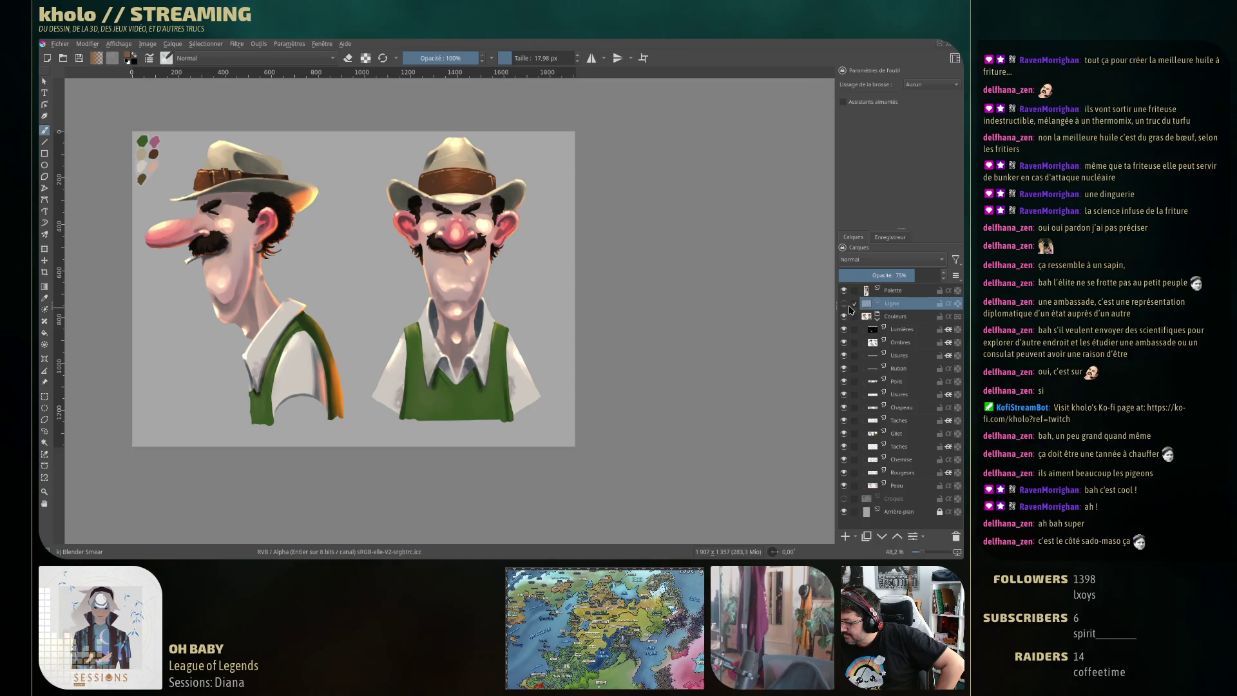
click(844, 306)
click(845, 306)
click(844, 304)
click(845, 304)
click(845, 307)
click(845, 307)
click(845, 306)
click(845, 306)
click(845, 306)
click(845, 307)
click(846, 306)
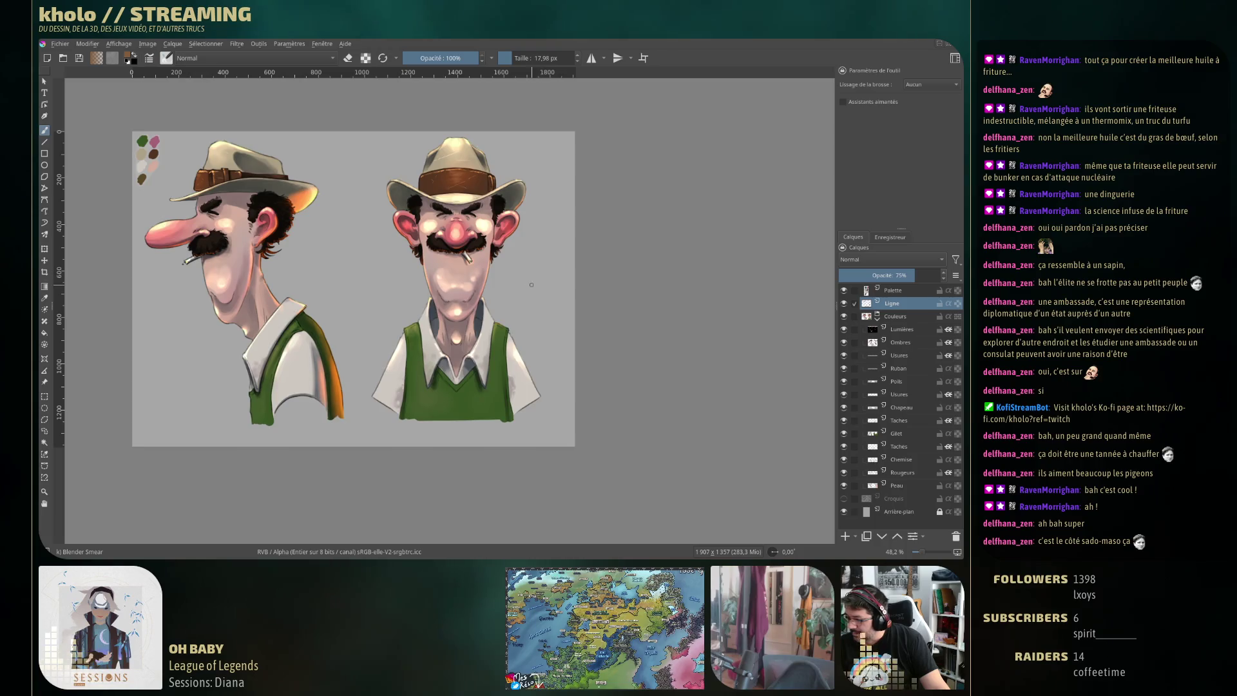
drag(456, 131, 460, 145)
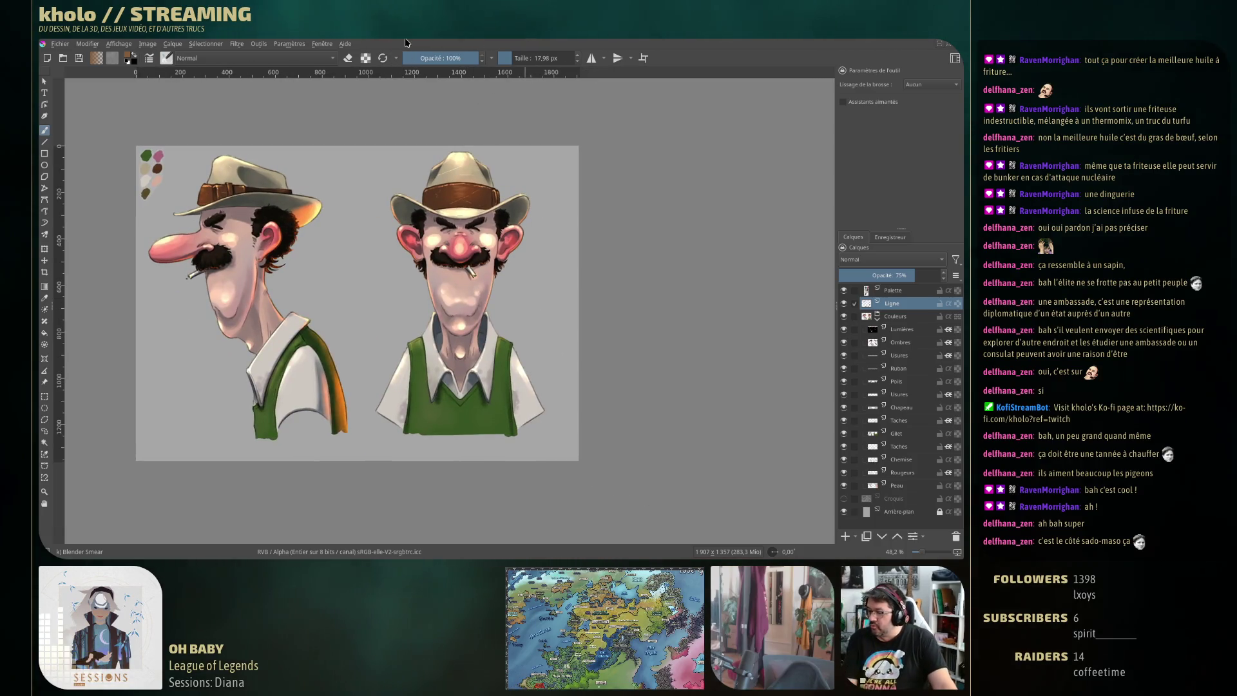
click(346, 43)
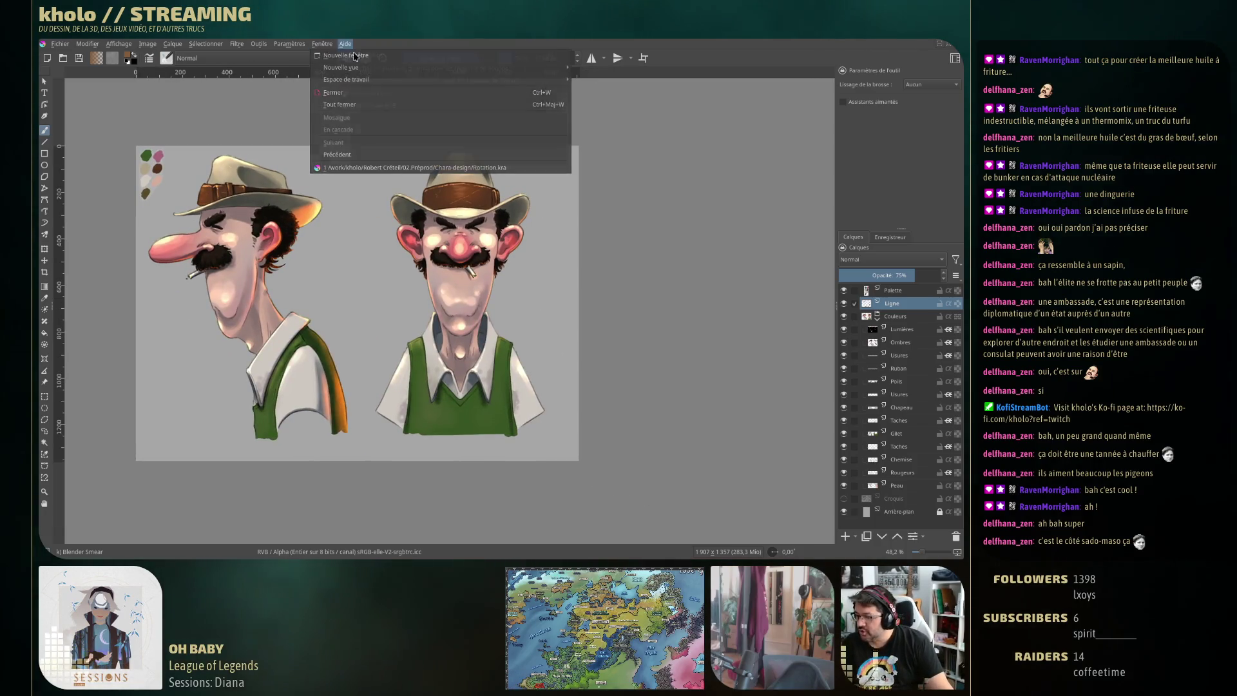
mouse_move(321, 43)
click(43, 50)
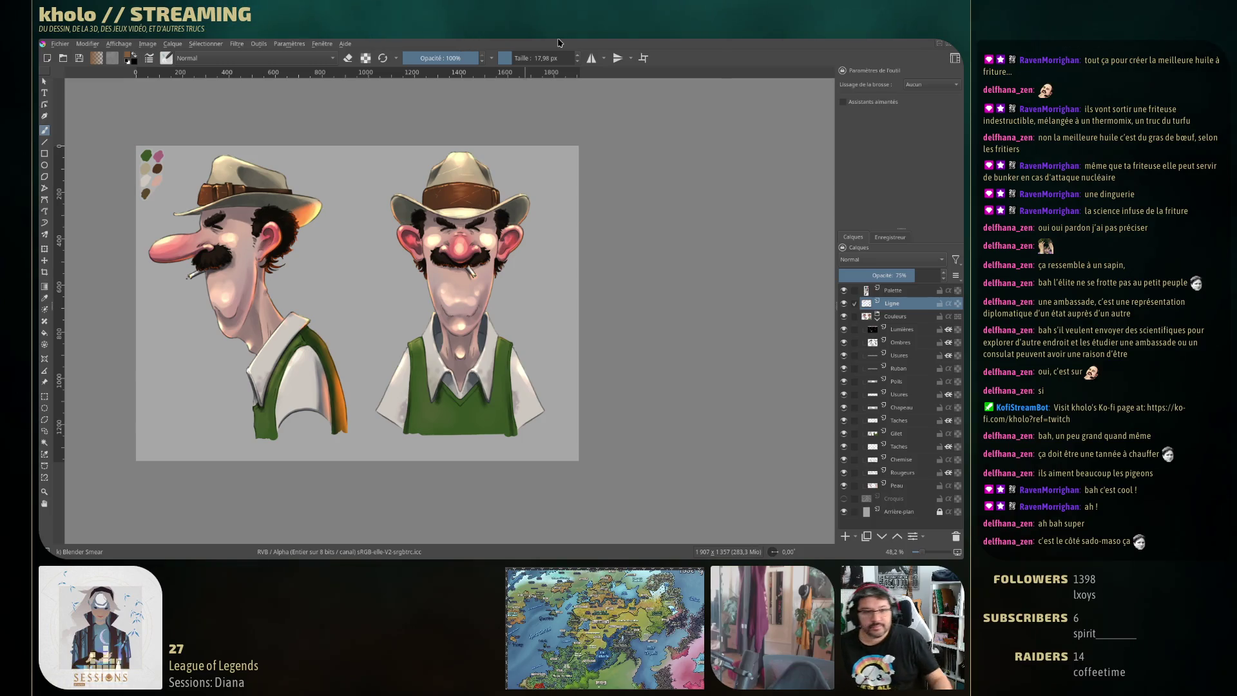
drag(283, 277, 327, 281)
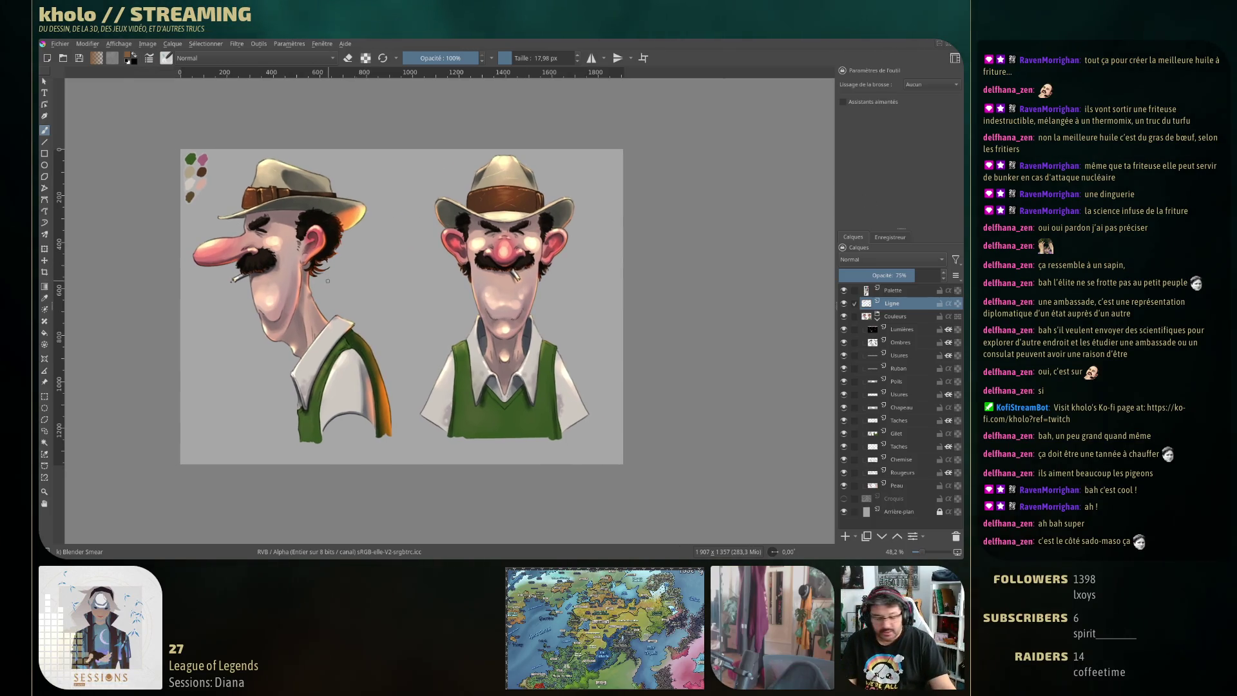
Capture a Spectacle region screenshot of both caricature drawings to the clipboard, then close Spectacle
key(Print)
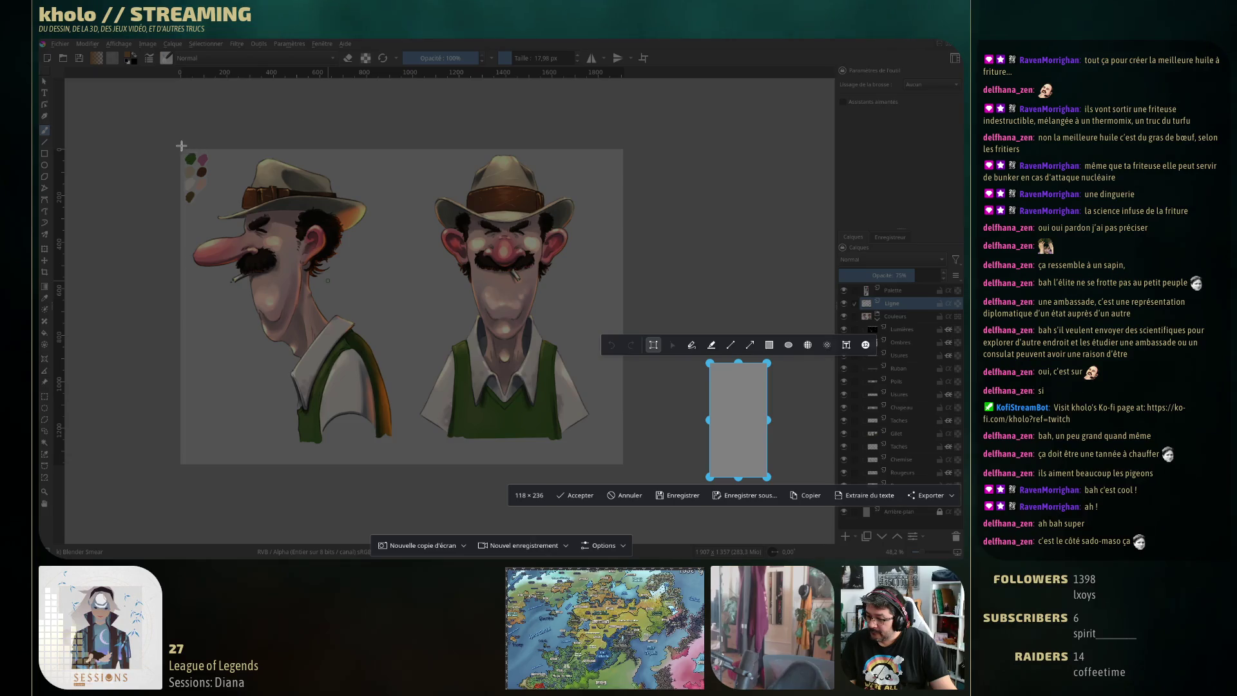
mouse_move(180, 149)
mouse_down()
mouse_move(366, 364)
mouse_move(597, 447)
mouse_up()
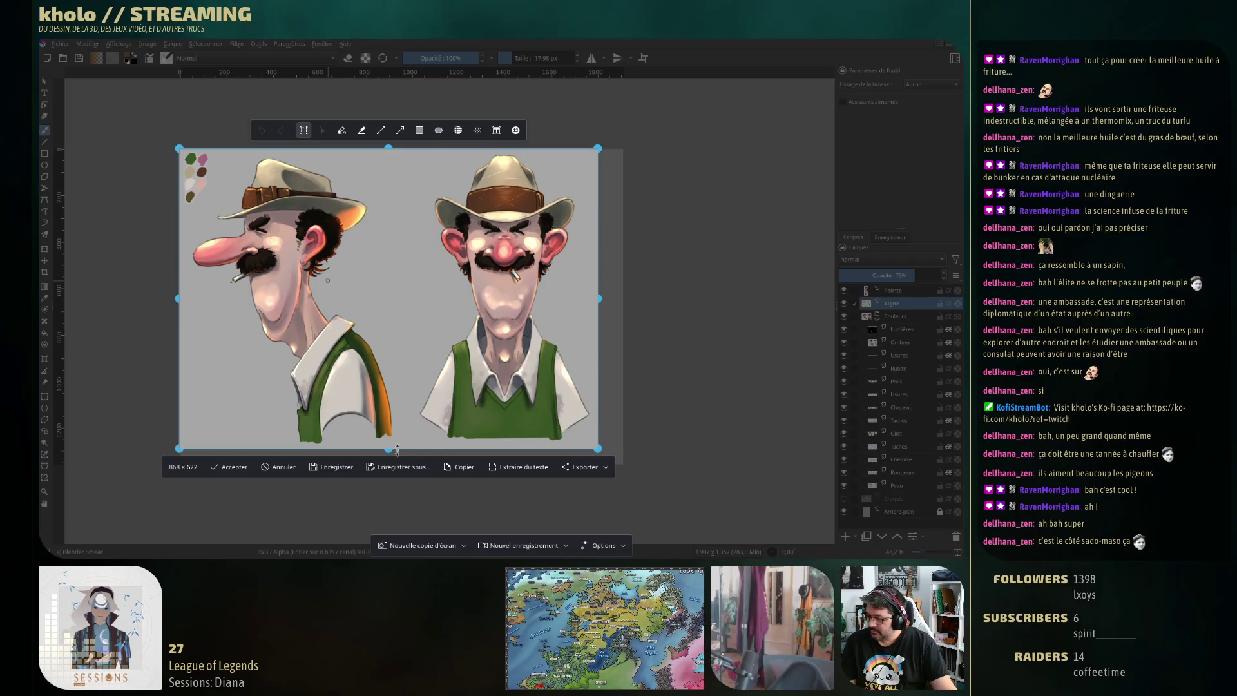
key(Return)
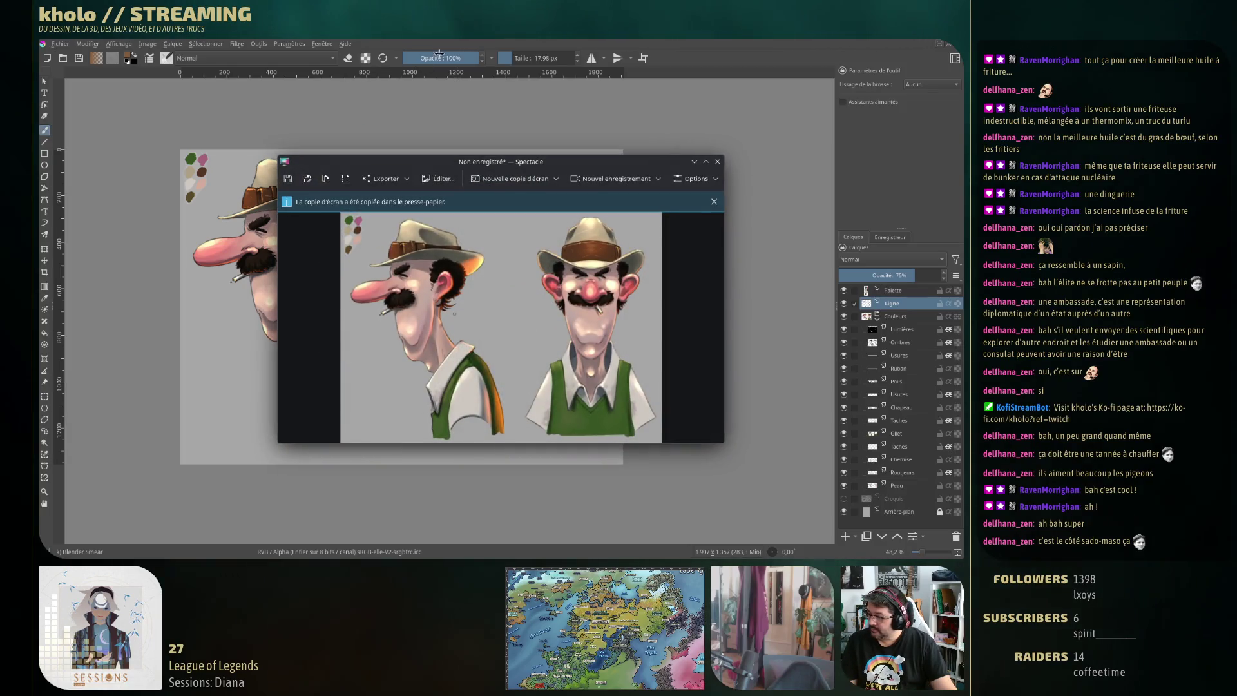
click(717, 162)
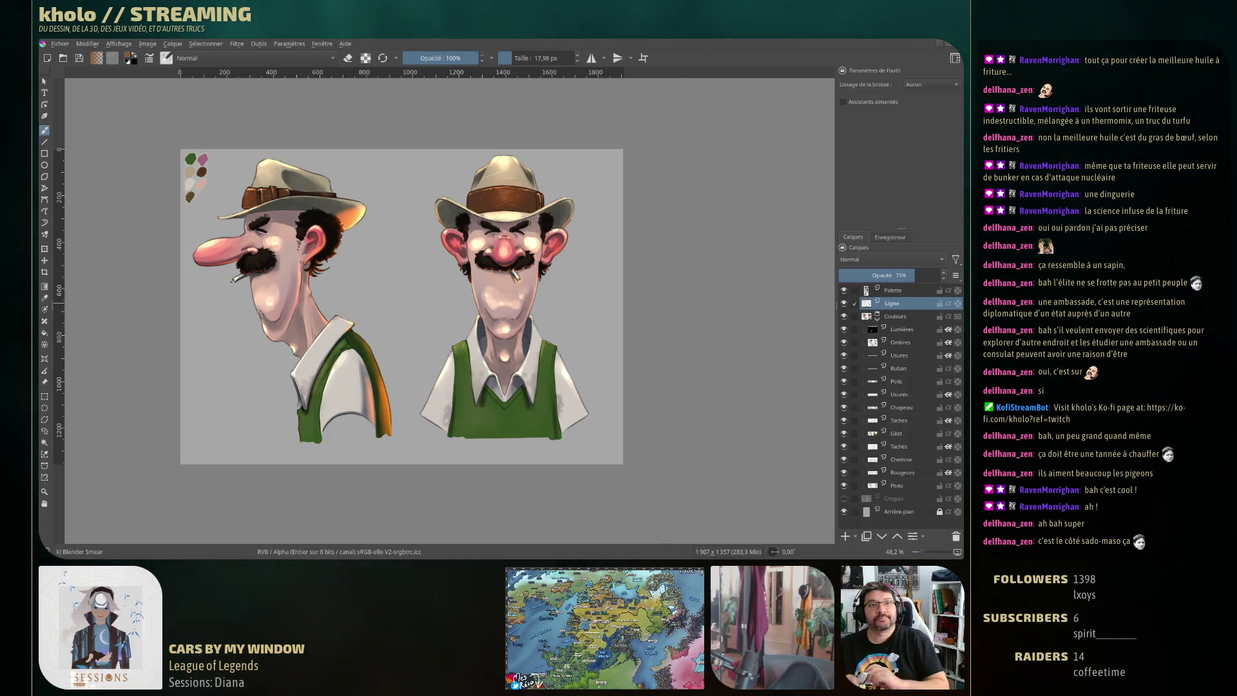
drag(562, 284, 551, 281)
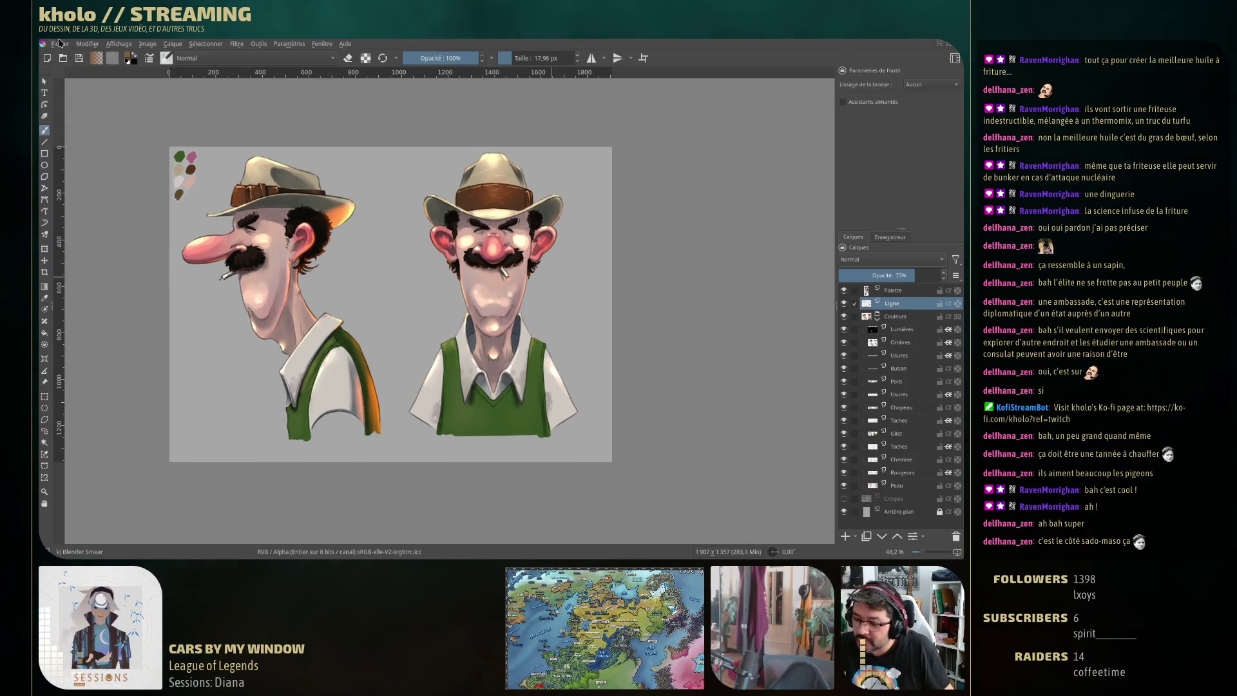
click(60, 43)
Open the recent documents chara02.png and move_sheet.kra
mouse_move(288, 88)
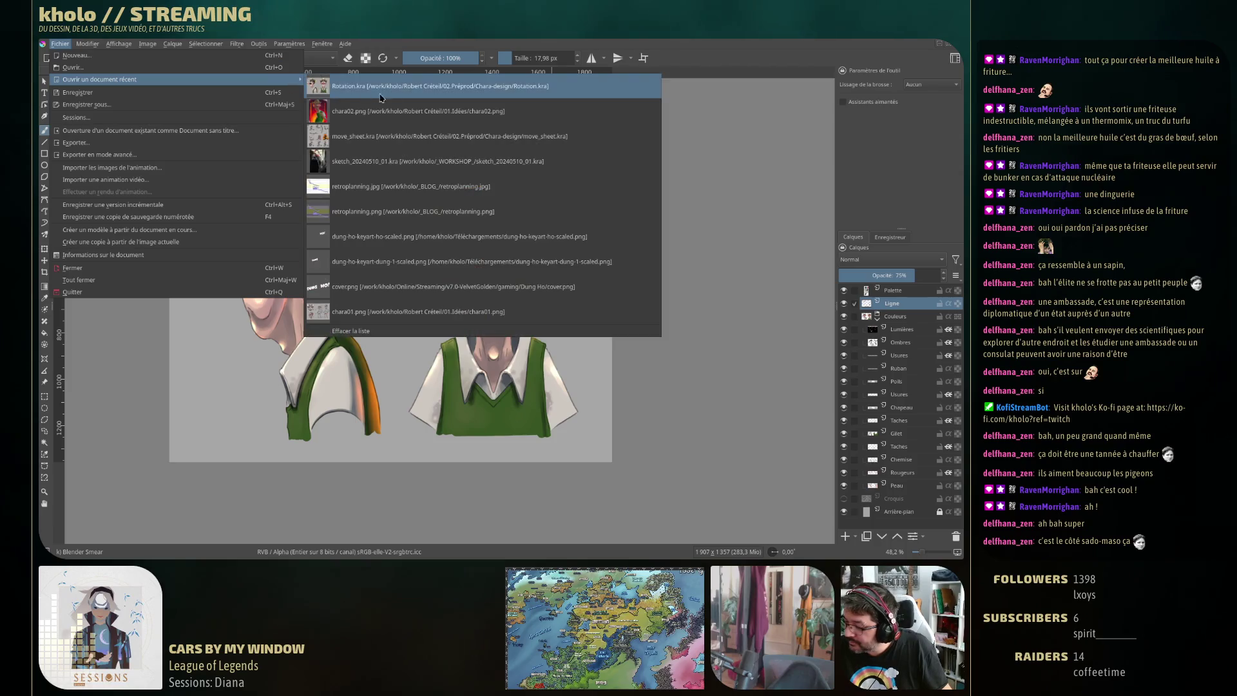
click(505, 115)
click(60, 43)
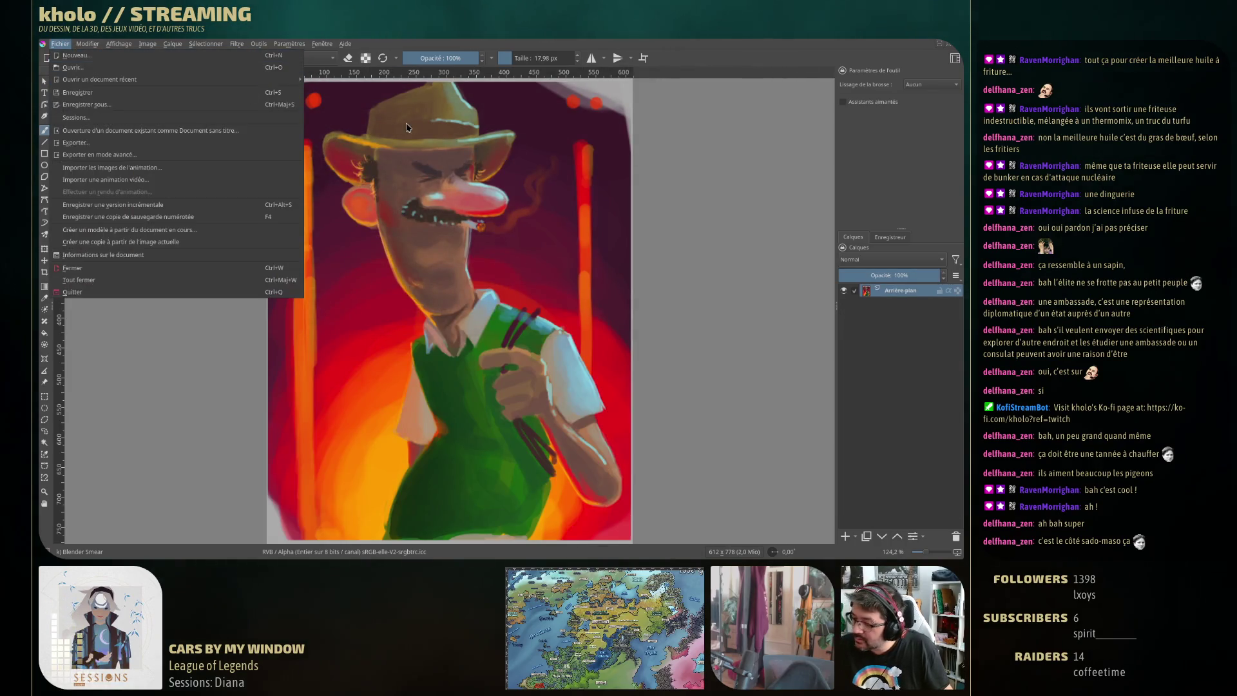
mouse_move(298, 81)
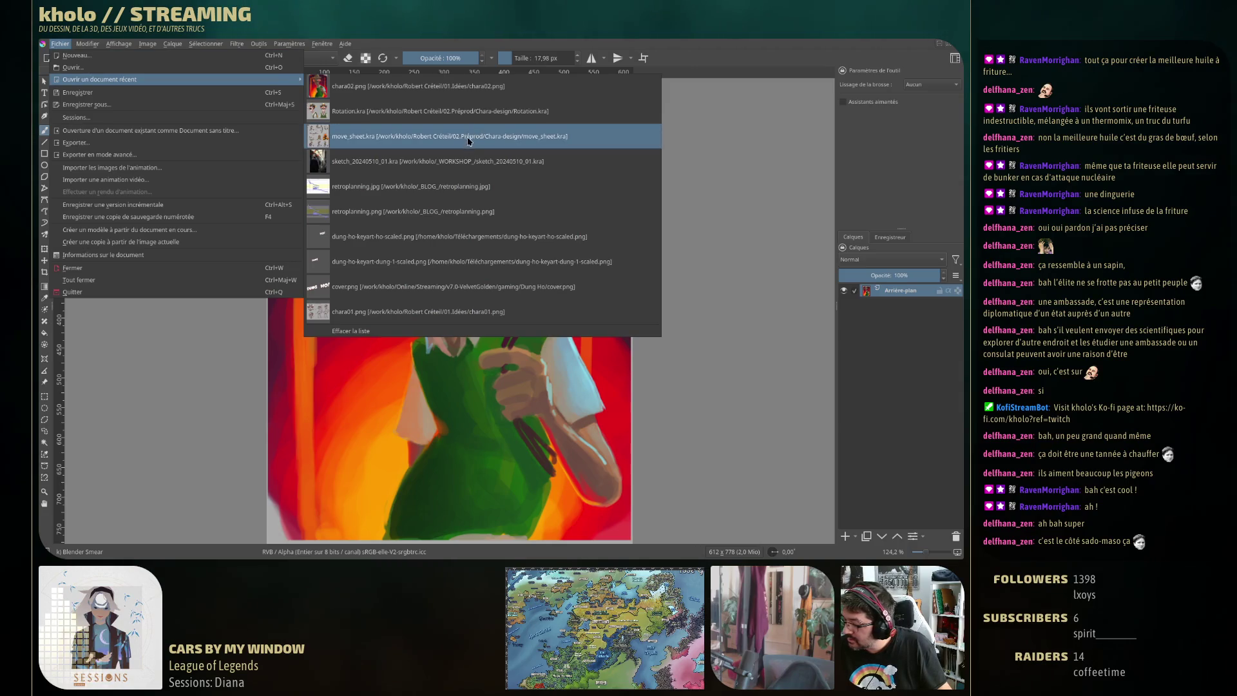
click(469, 133)
Tile all three documents side by side and frame both heads in the Rotation view
click(322, 43)
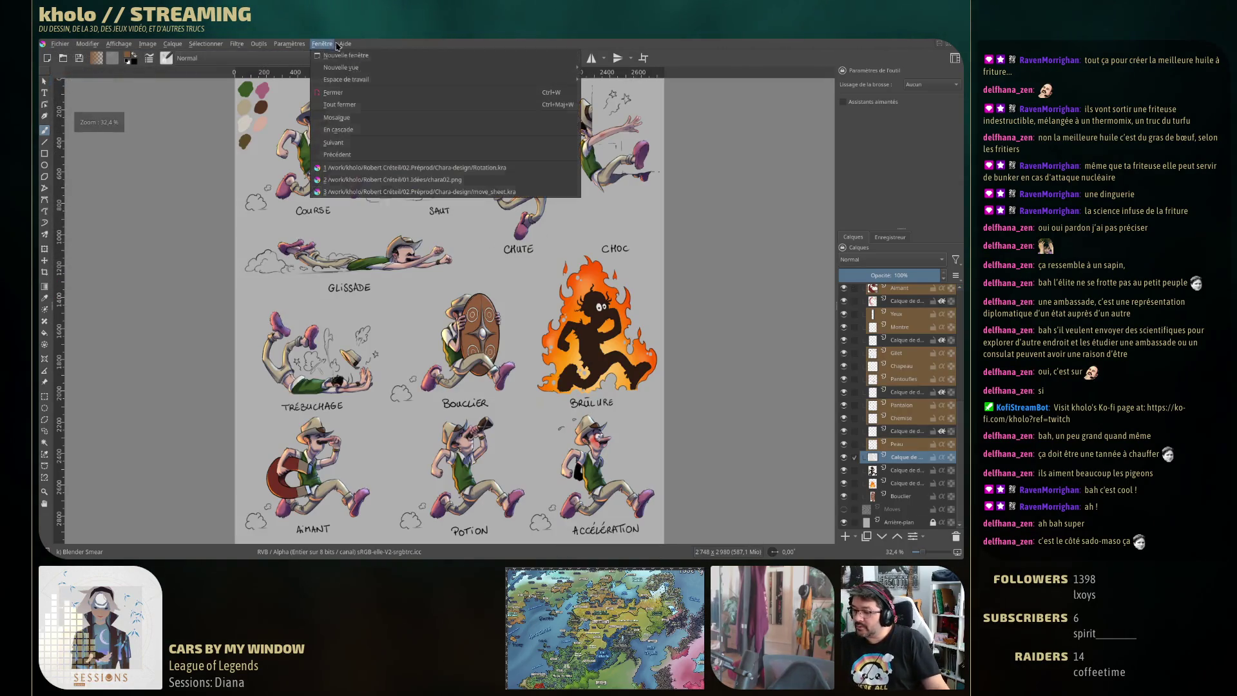
click(390, 117)
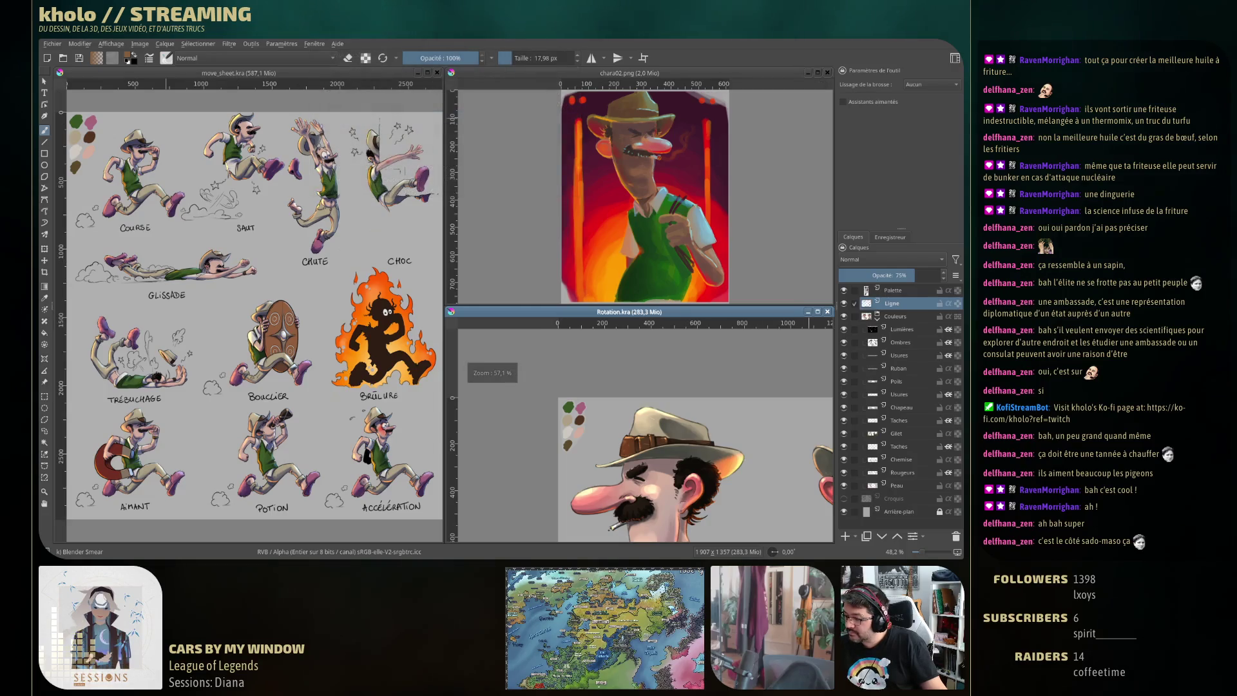
drag(688, 451, 589, 371)
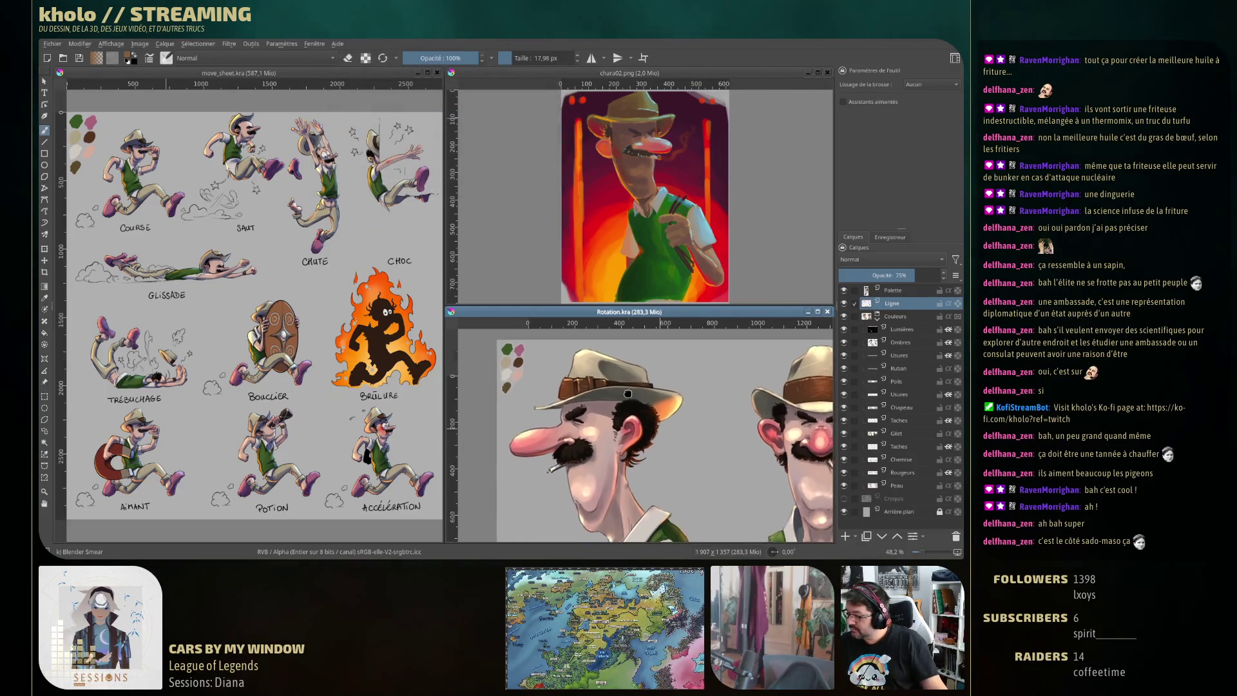
scroll(589, 370, down, 3)
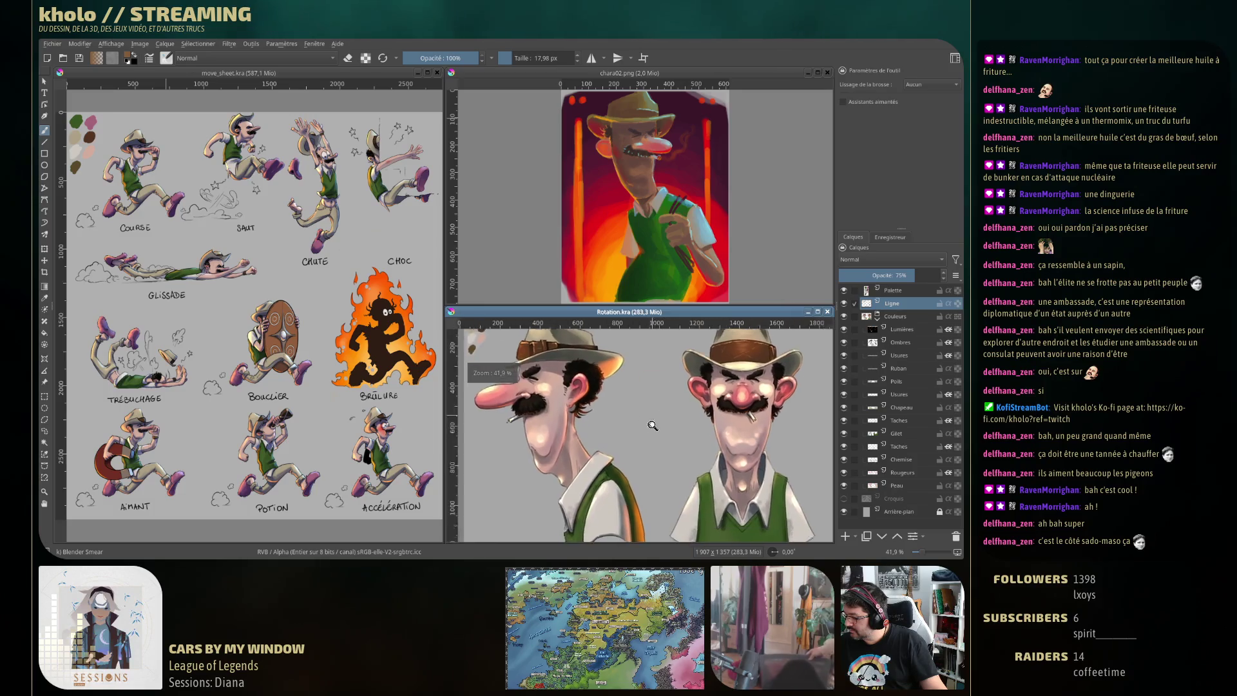
drag(589, 371, 571, 363)
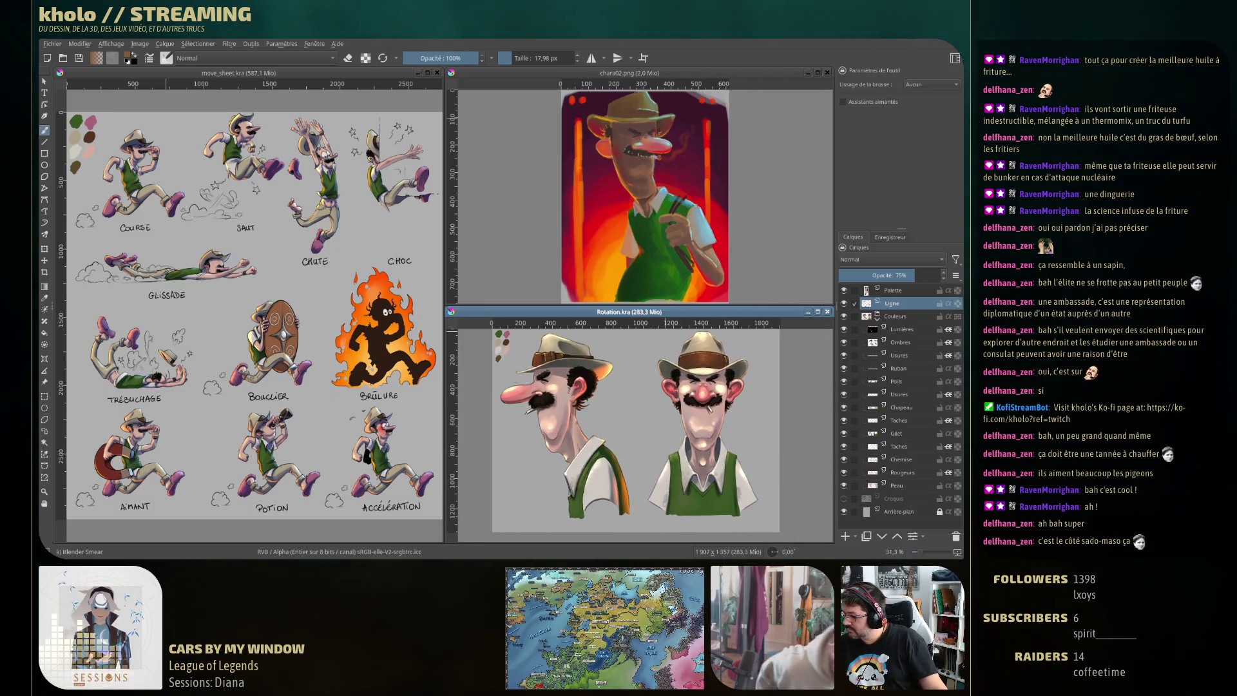
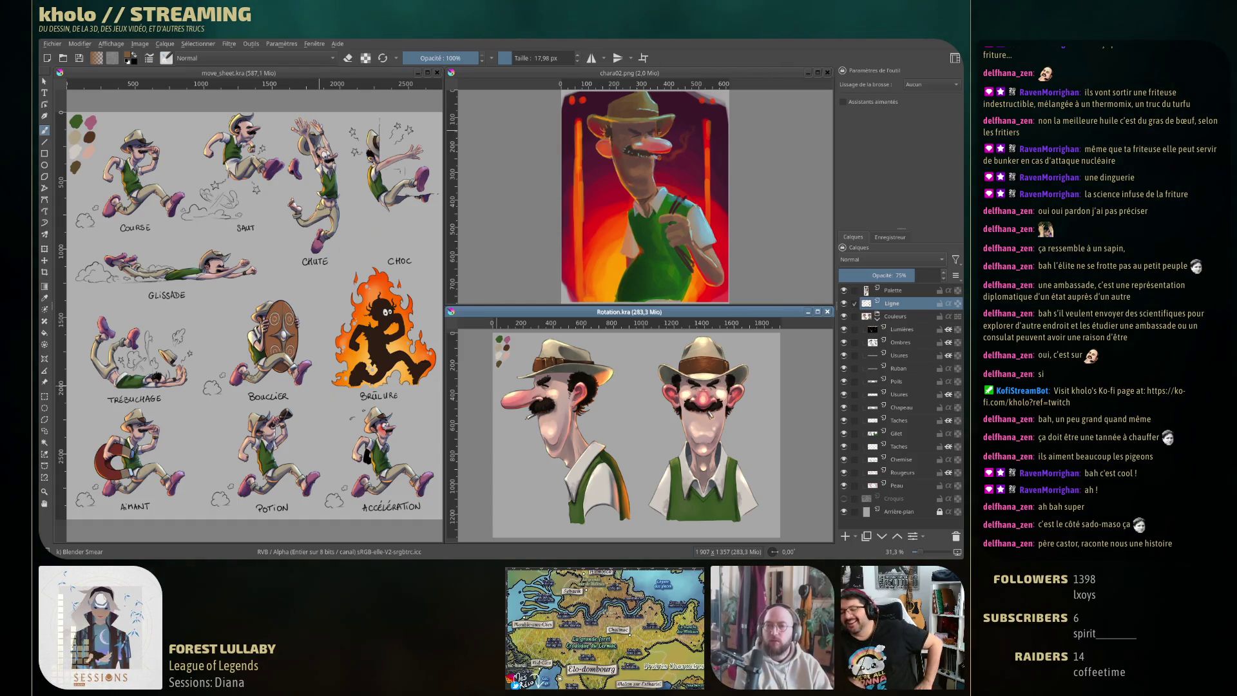
Open the Couleurs layer's Style du calque and enable Ombre portée
right_click(896, 316)
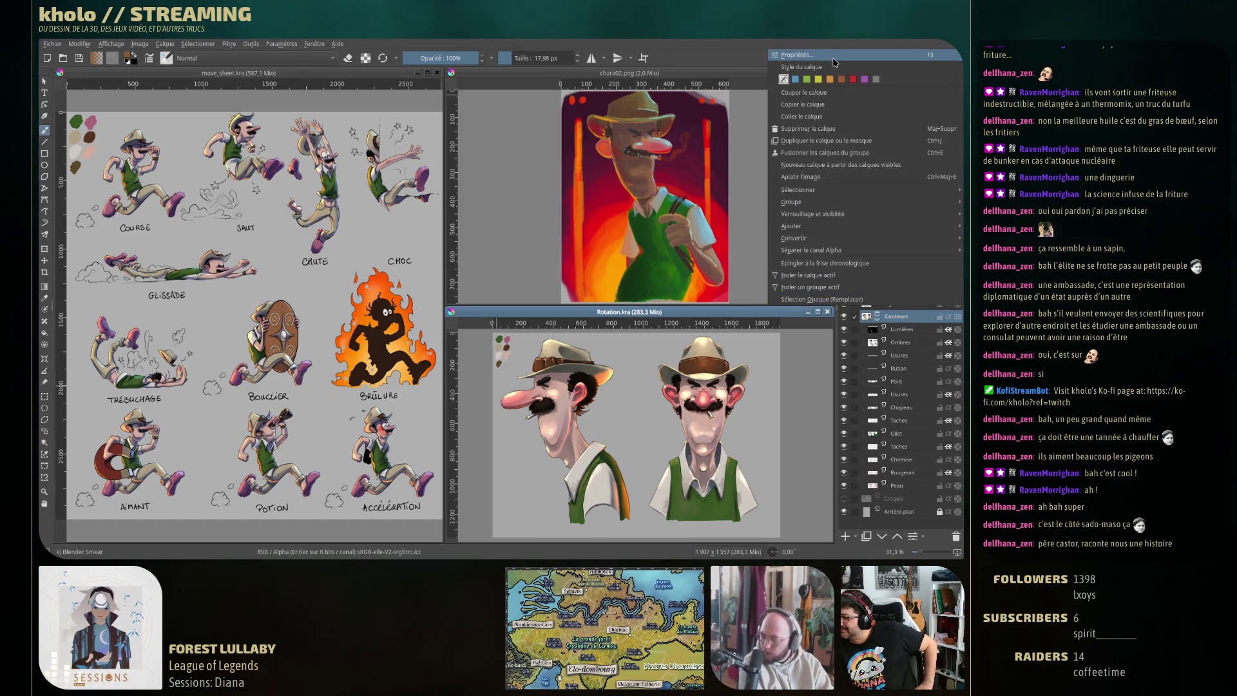
click(802, 67)
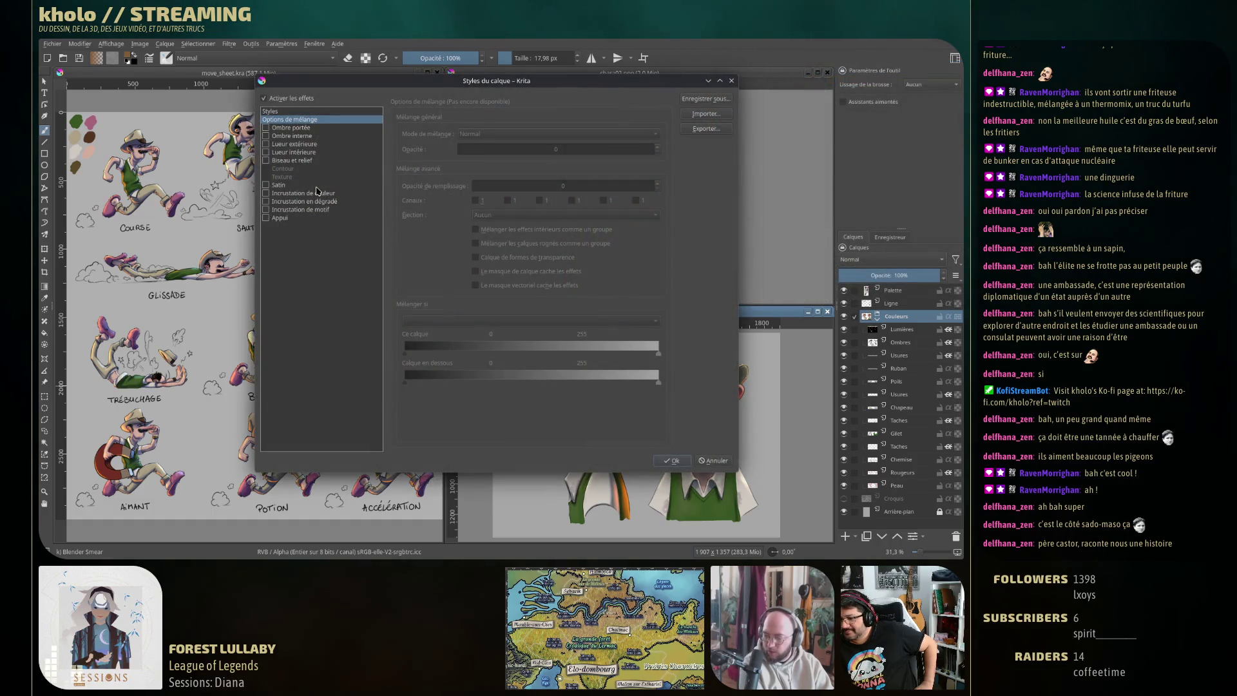
click(298, 129)
drag(387, 81, 224, 92)
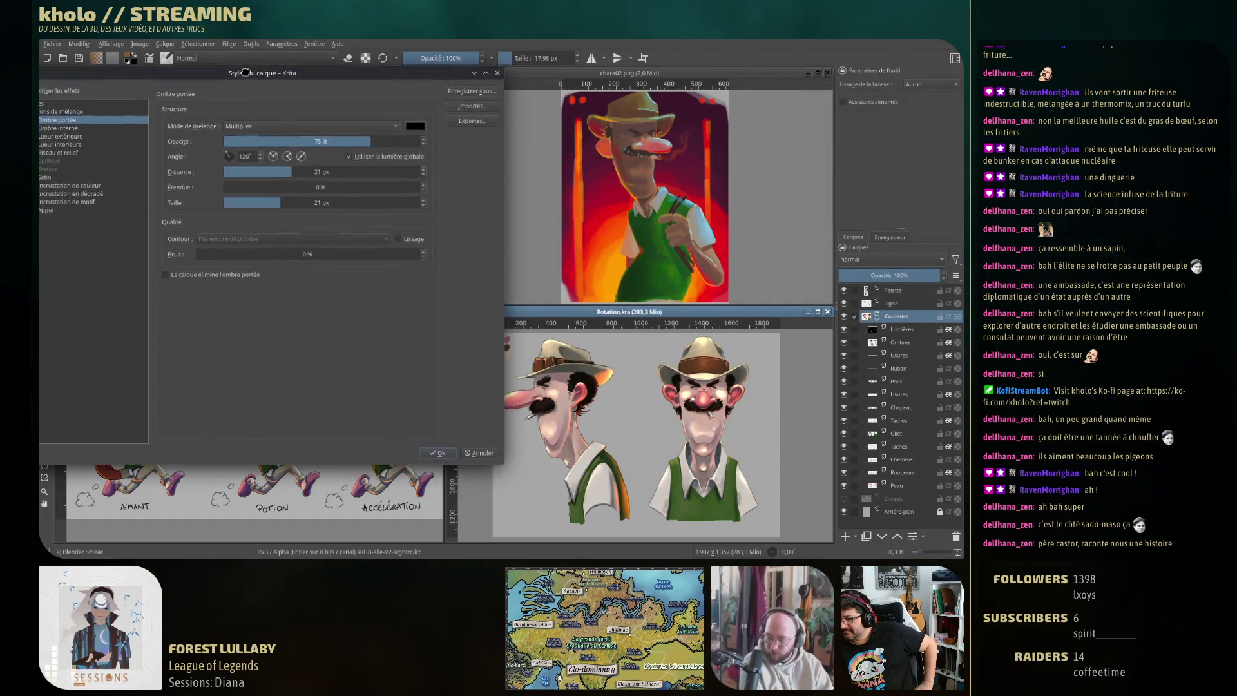
click(103, 139)
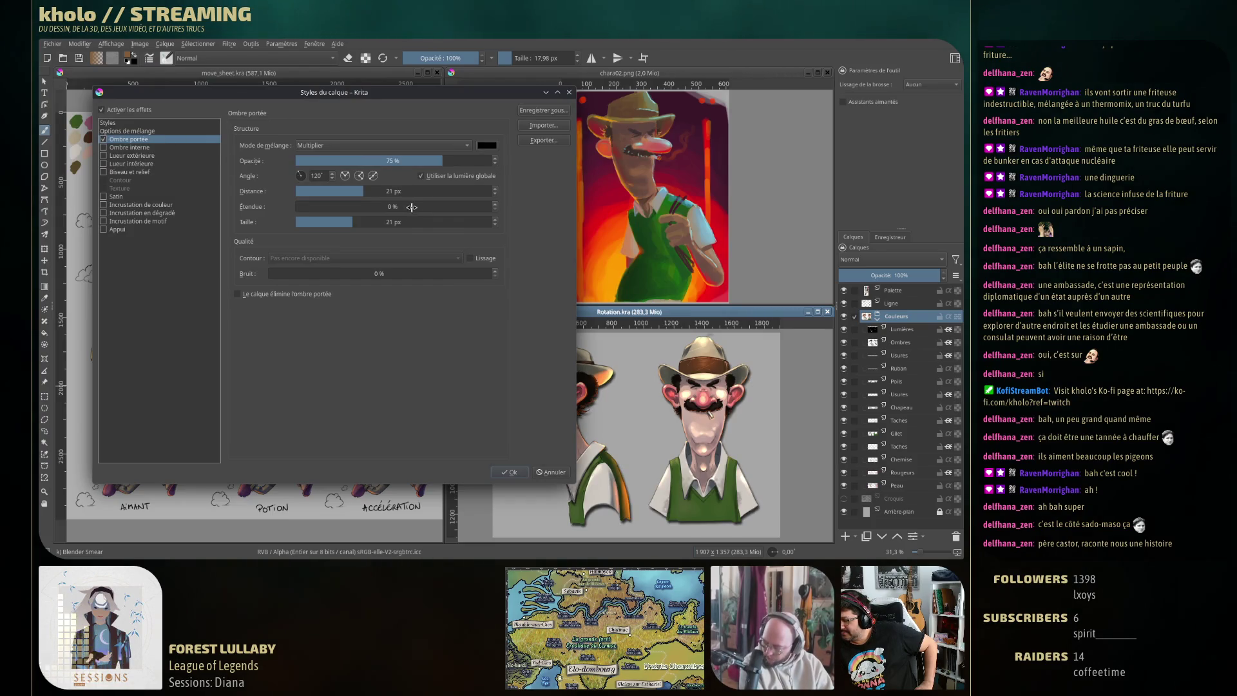
Set the drop shadow to 50% opacity, 150° angle, 179 px distance and 13 px size, then close the dialog
drag(361, 189, 416, 194)
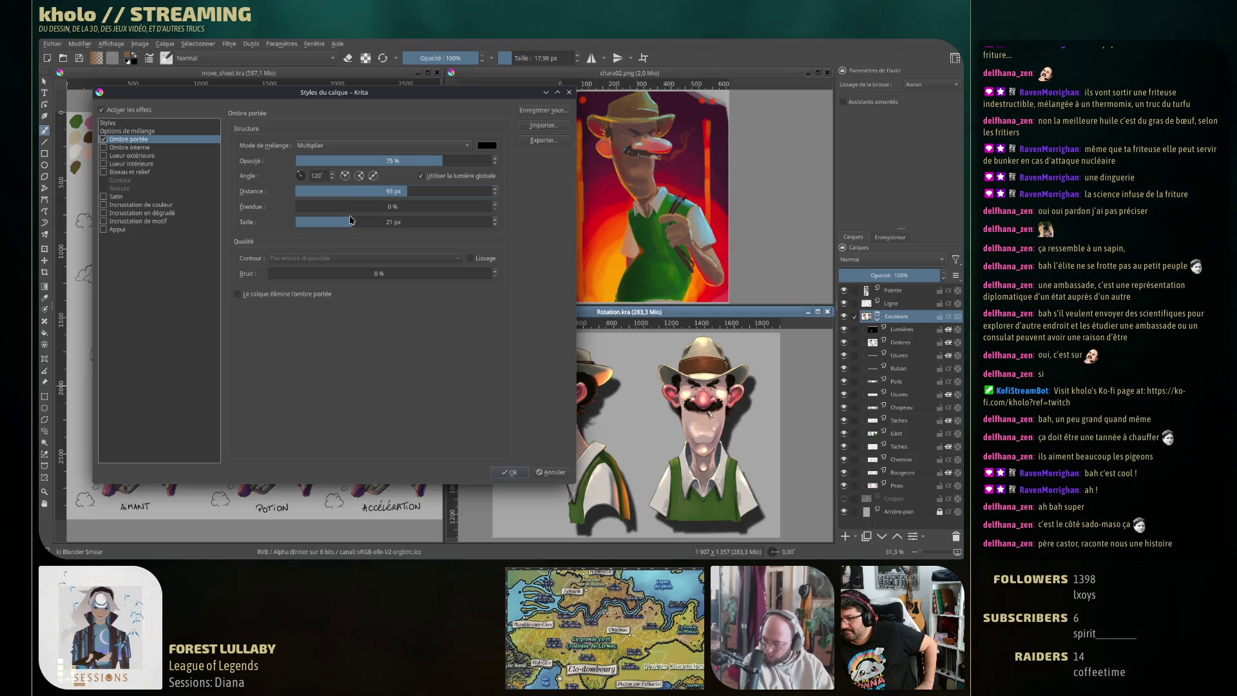
drag(348, 220, 340, 221)
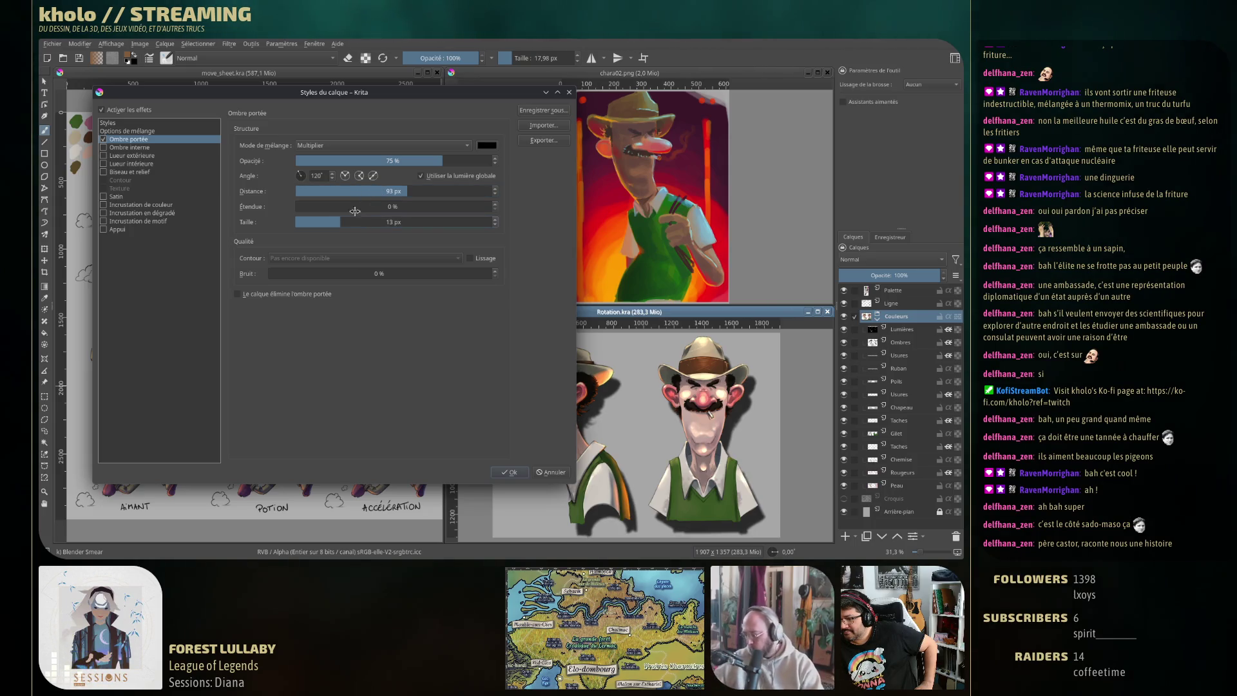
drag(437, 160, 409, 161)
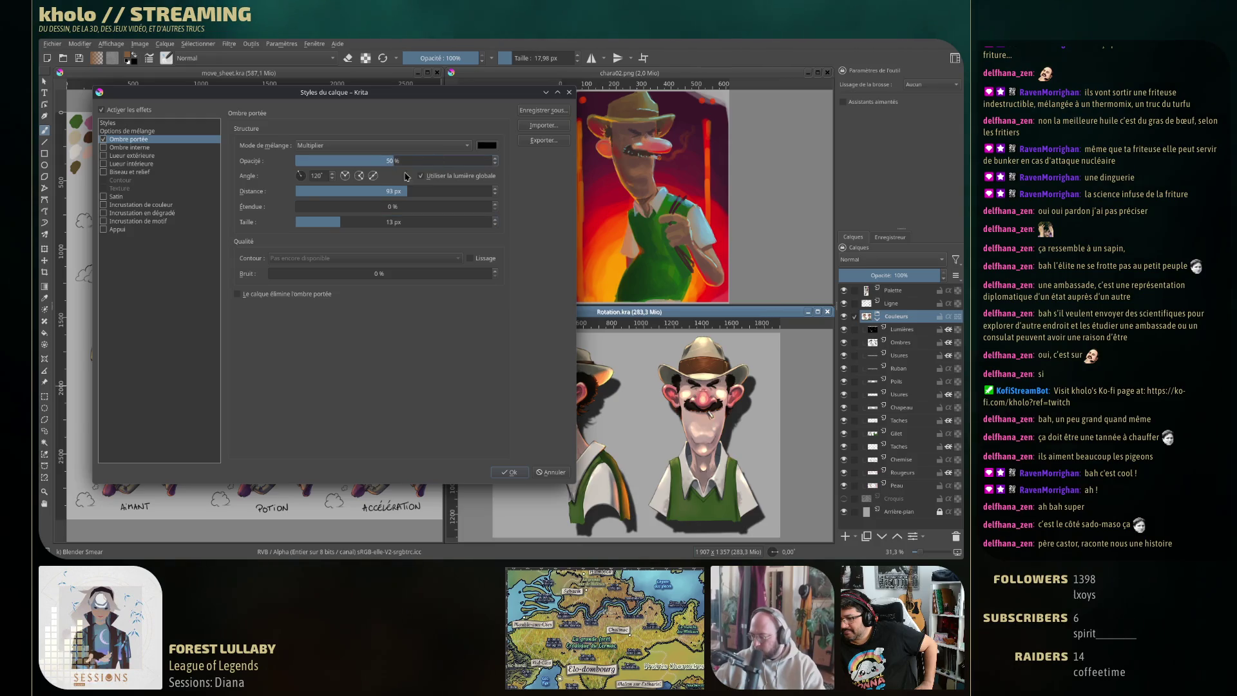
click(300, 177)
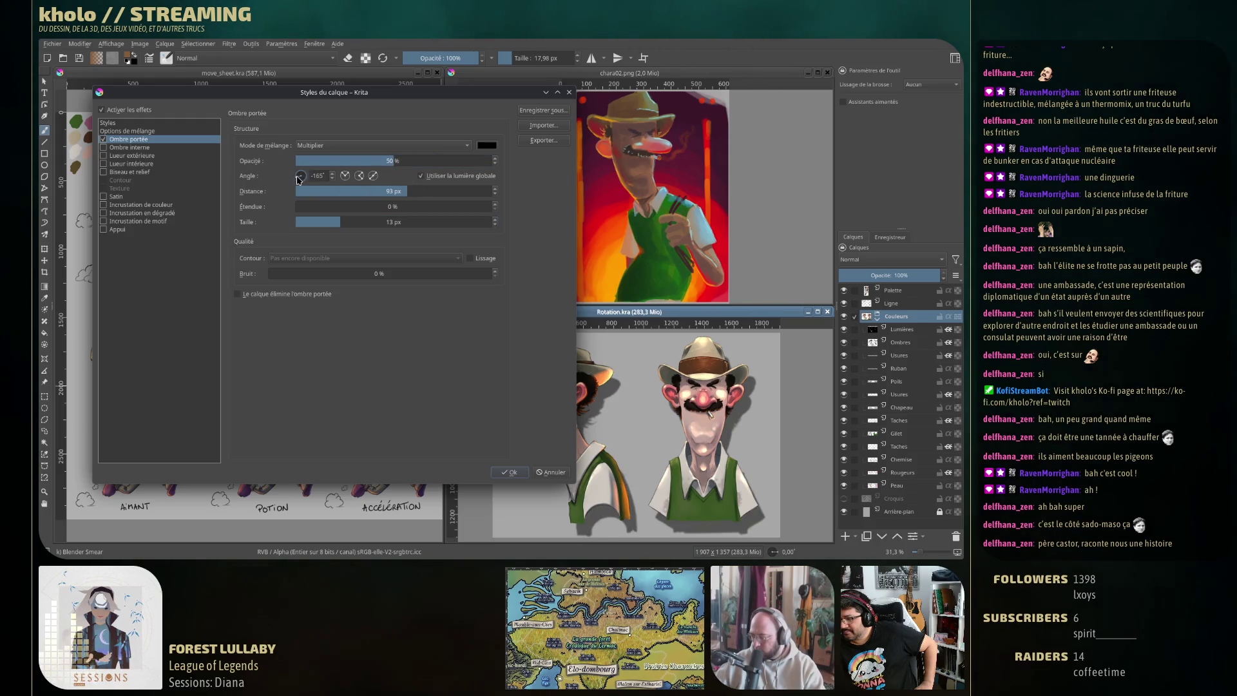
click(299, 179)
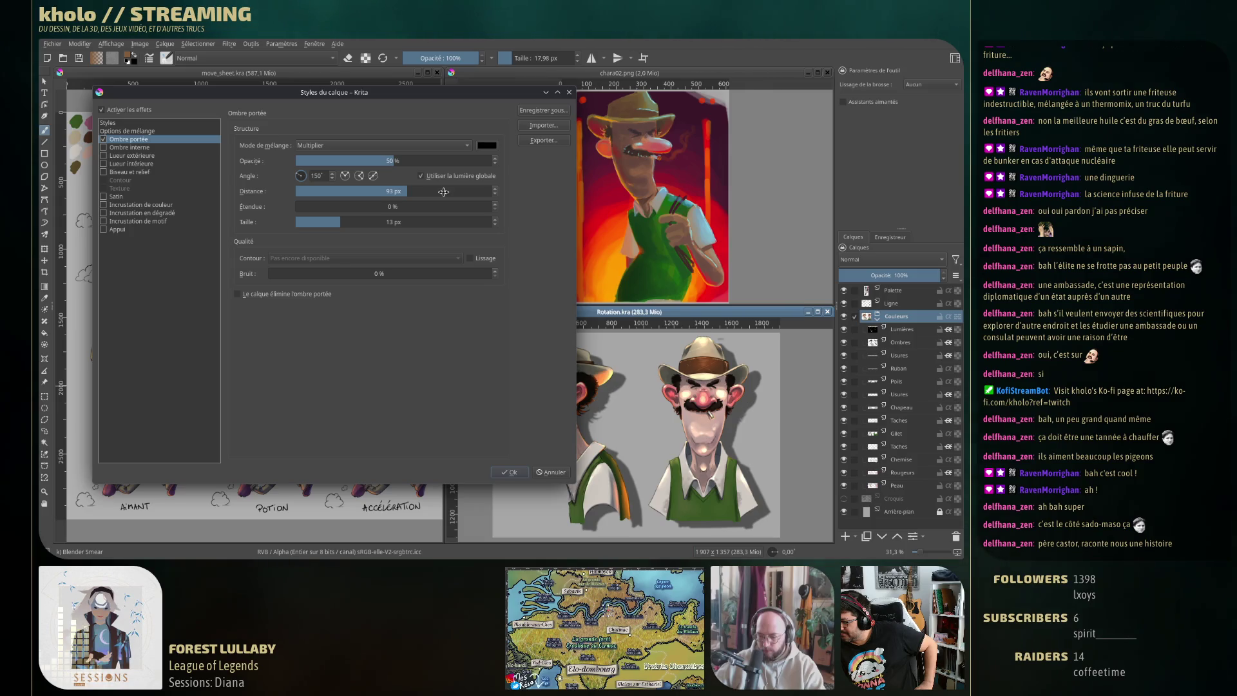
mouse_move(470, 99)
mouse_down()
mouse_move(225, 103)
mouse_move(518, 114)
mouse_up()
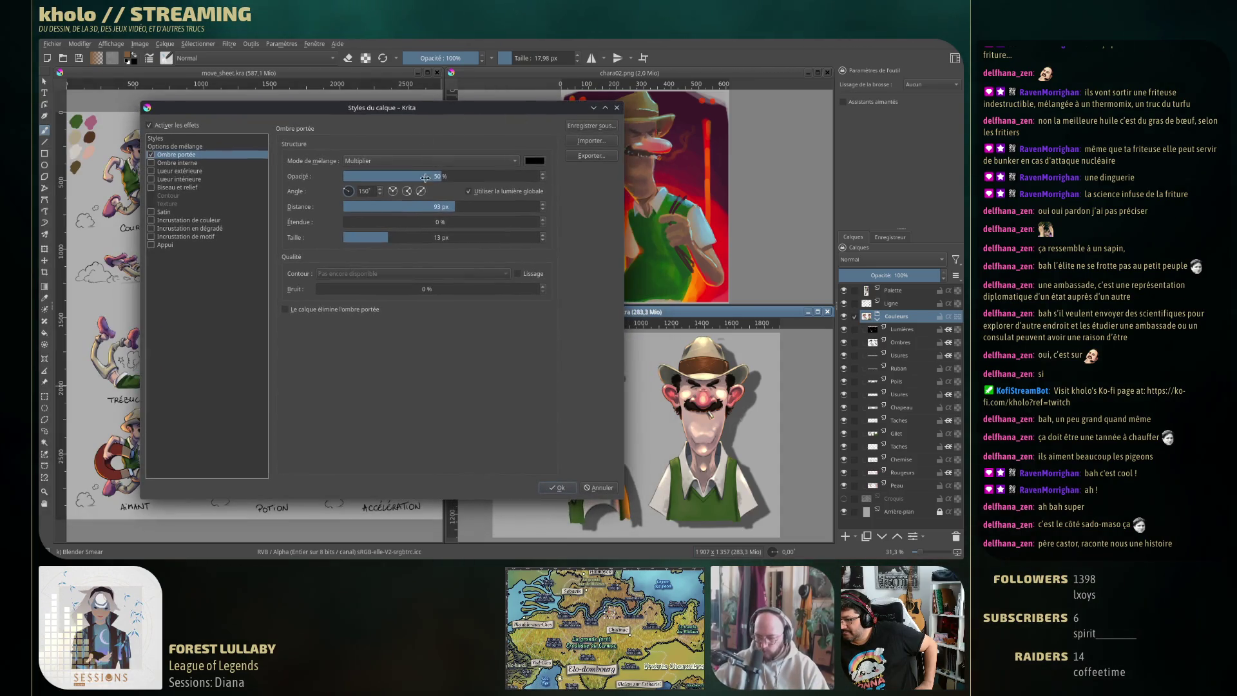
mouse_move(458, 206)
mouse_down()
mouse_move(495, 206)
mouse_move(397, 203)
mouse_move(454, 205)
mouse_up()
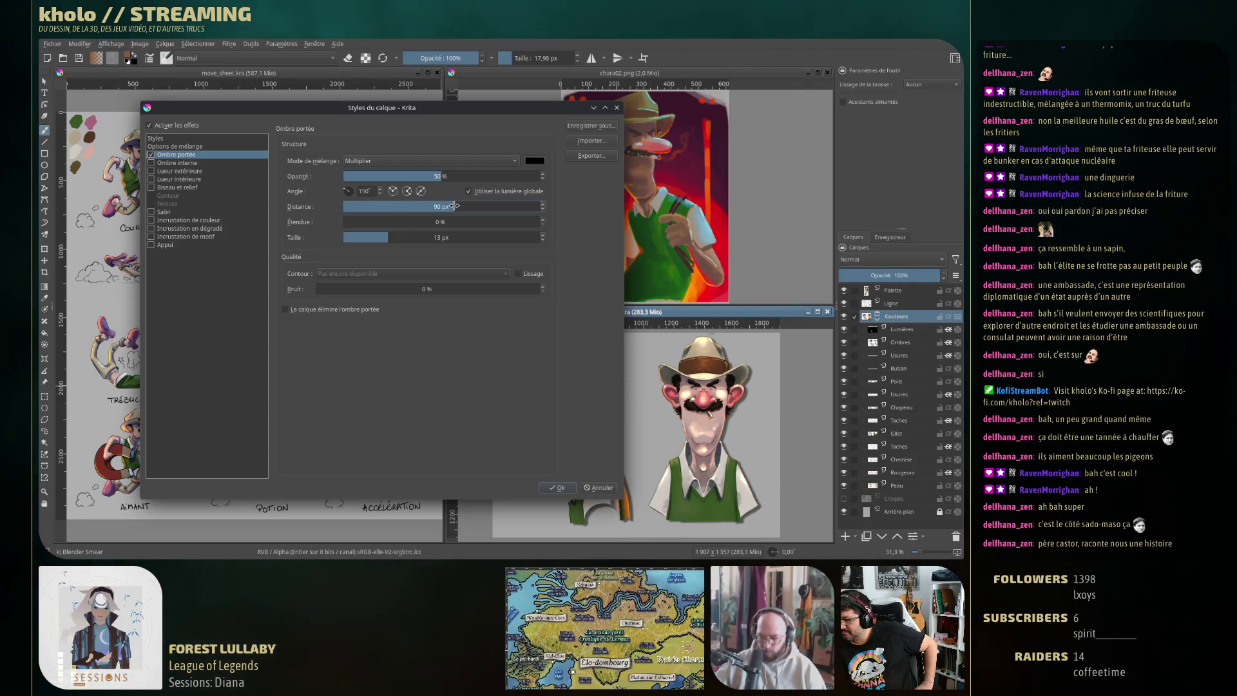
drag(454, 206, 461, 206)
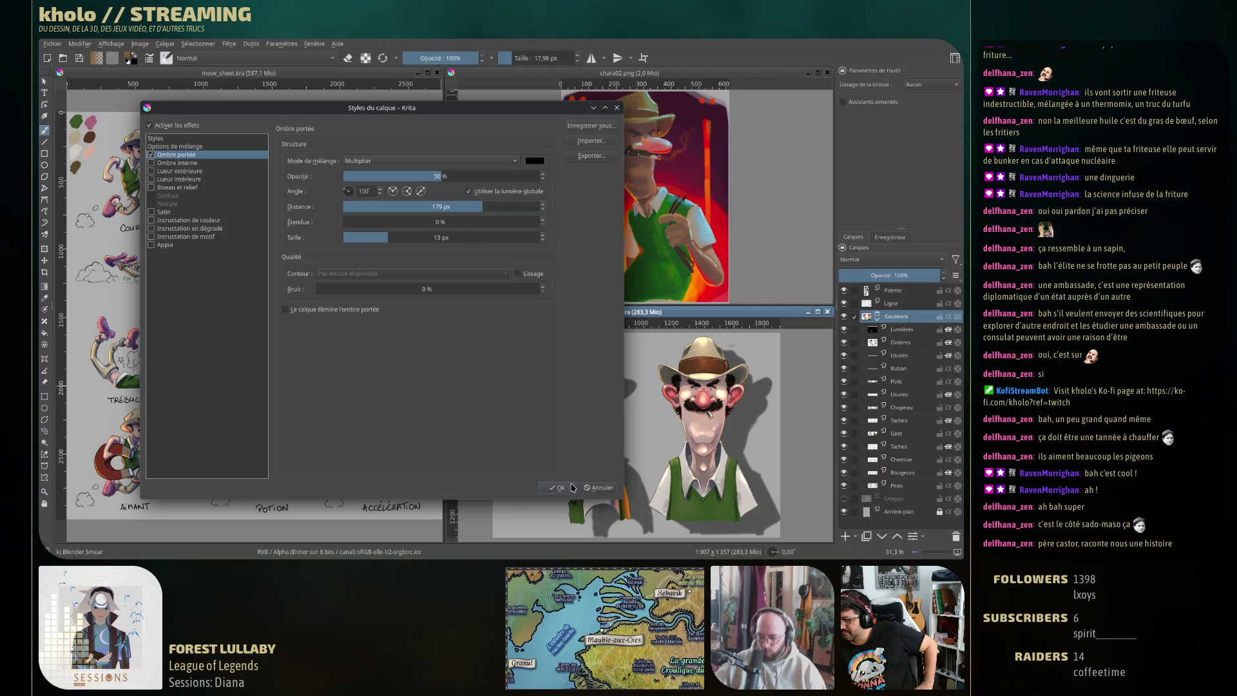
click(560, 488)
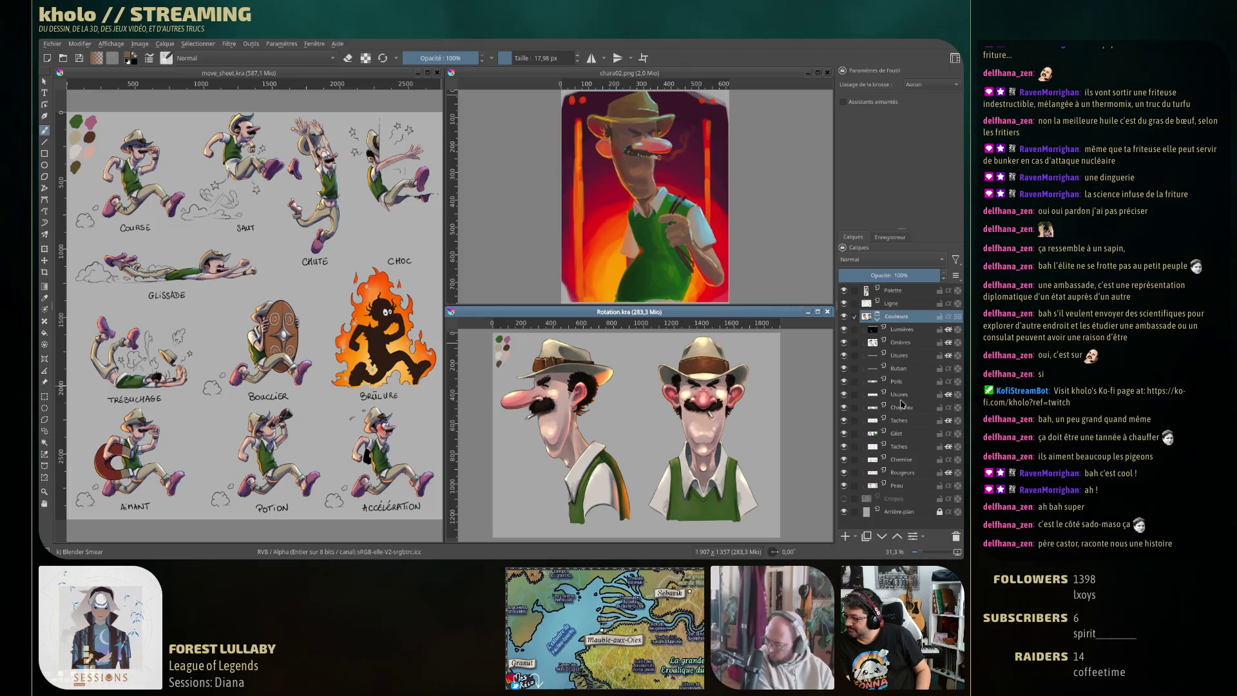
Add a new layer above Ligne and pick the Basic-5 Size brush from the pop-up palette
click(904, 307)
click(845, 536)
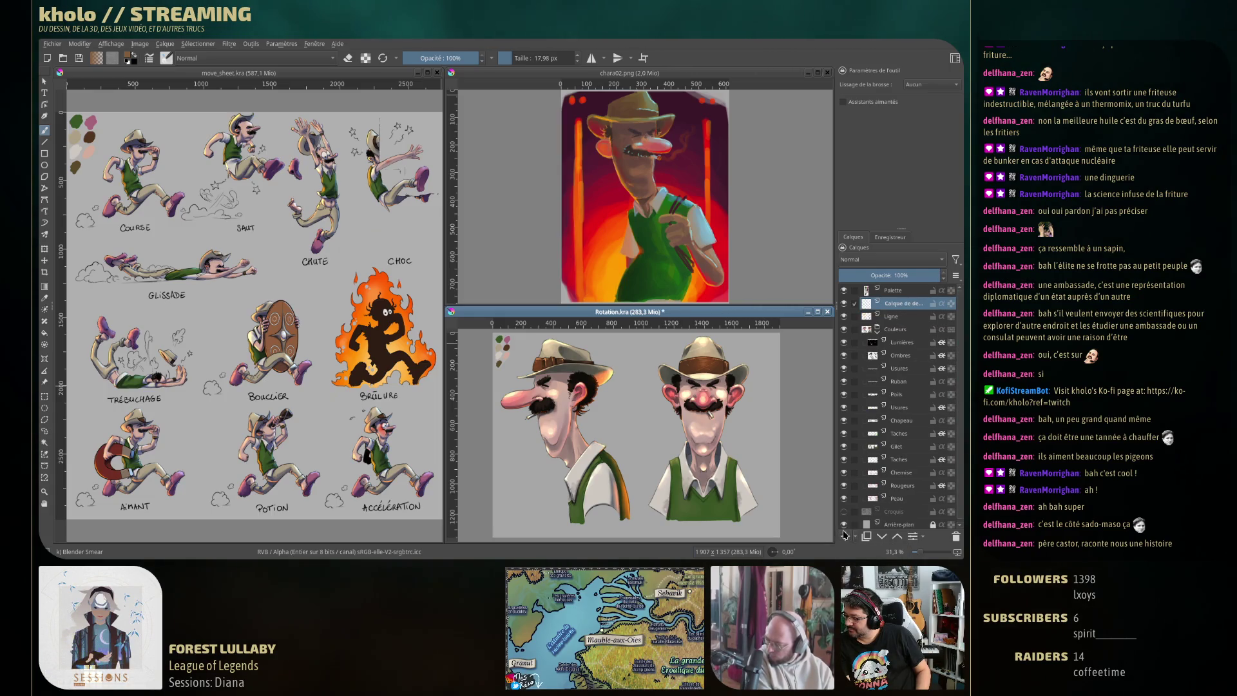
mouse_move(846, 502)
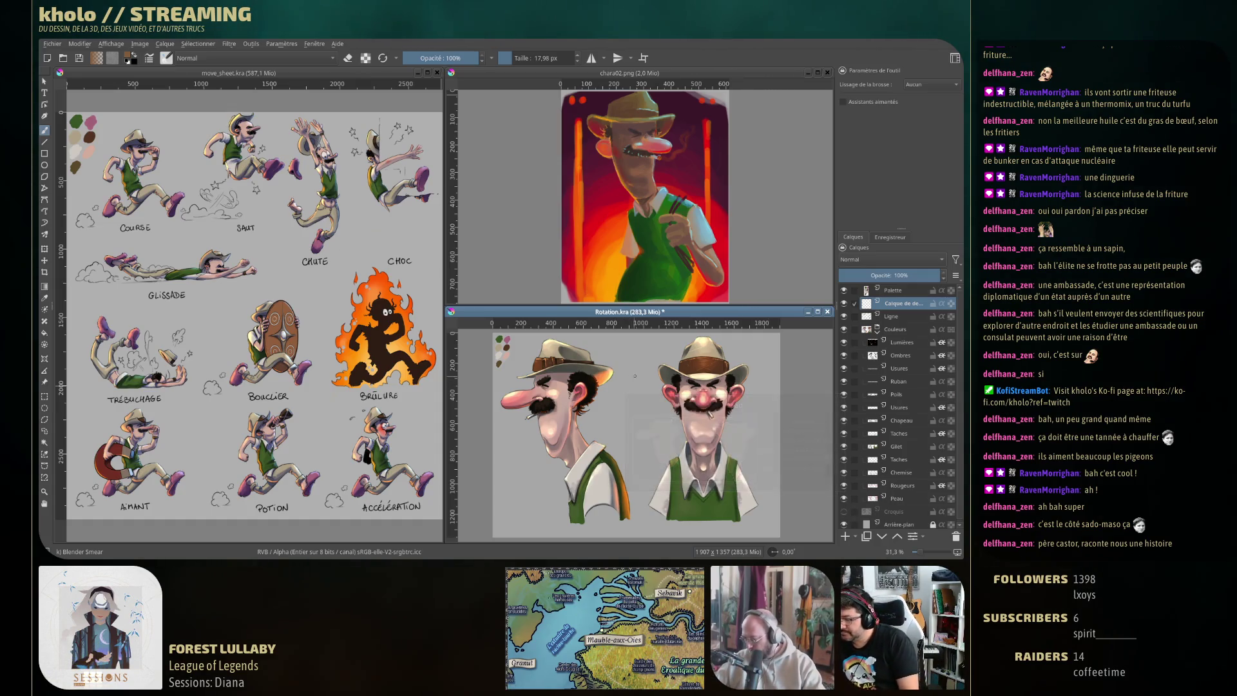
right_click(604, 391)
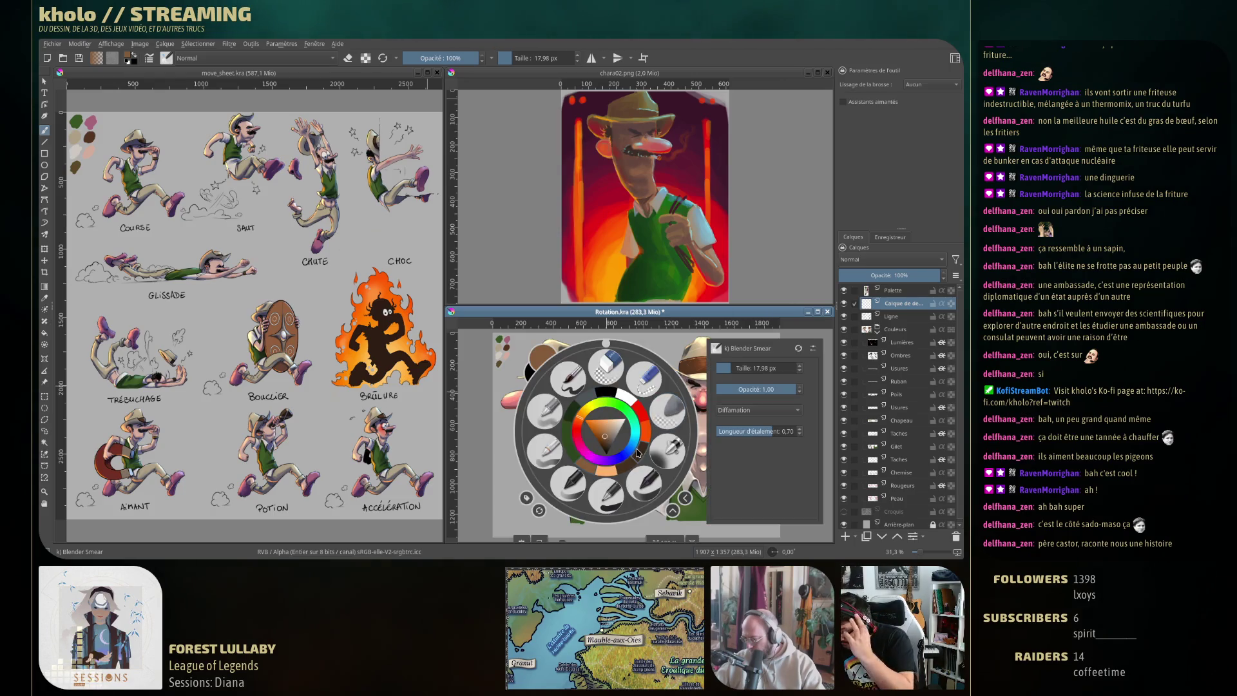
click(569, 380)
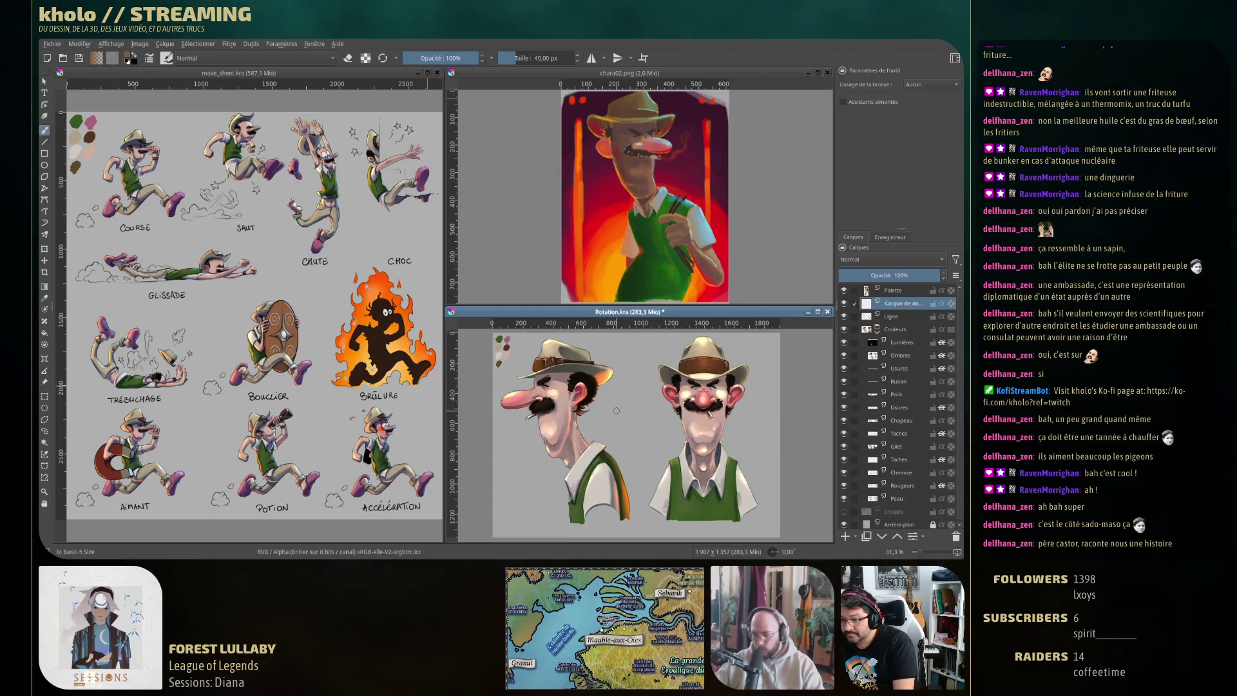
scroll(620, 363, up, 2)
scroll(619, 362, up, 2)
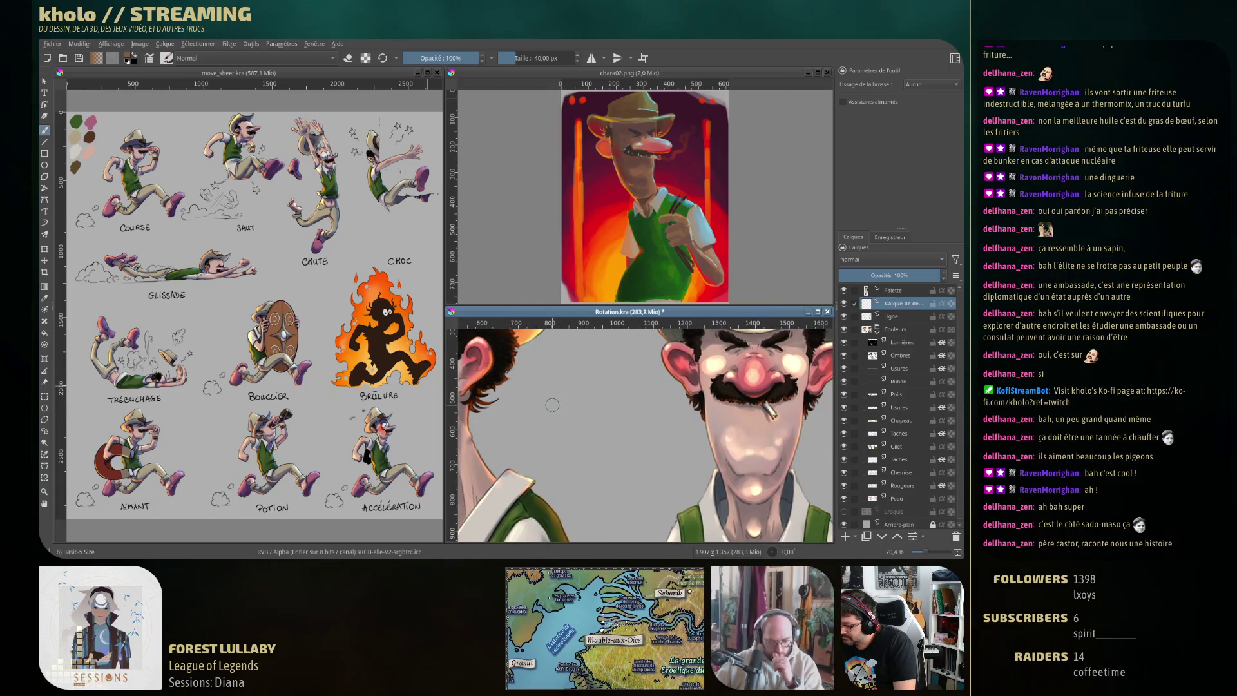
Handwrite a test note beside the face with a ~12 px brush, then delete that layer
drag(555, 377, 549, 444)
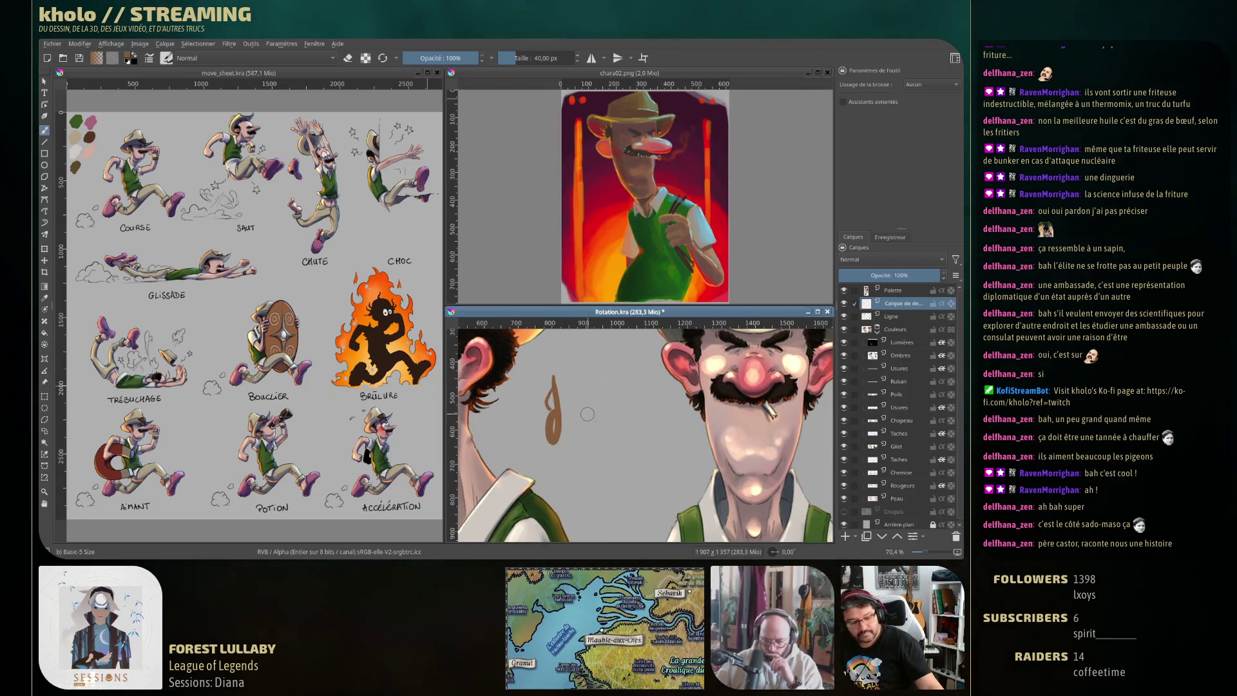
key(ctrl+z)
key(ctrl+z)
drag(590, 393, 575, 403)
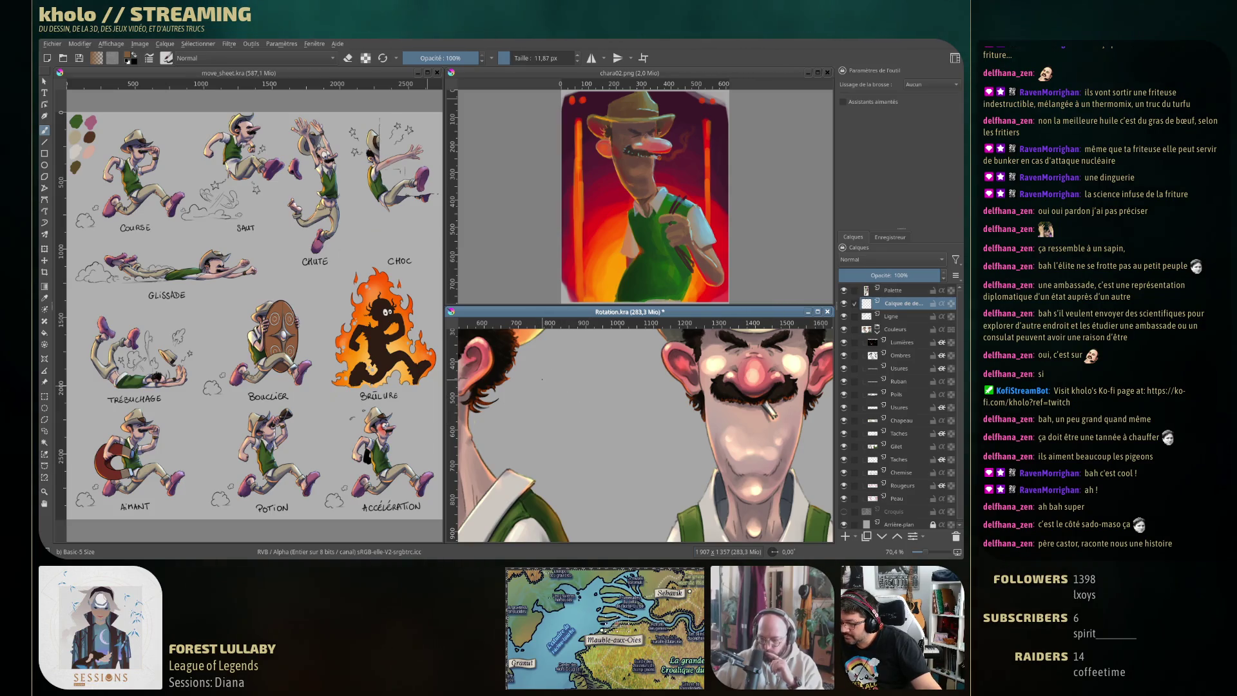
drag(553, 375, 579, 403)
drag(569, 379, 590, 405)
click(597, 400)
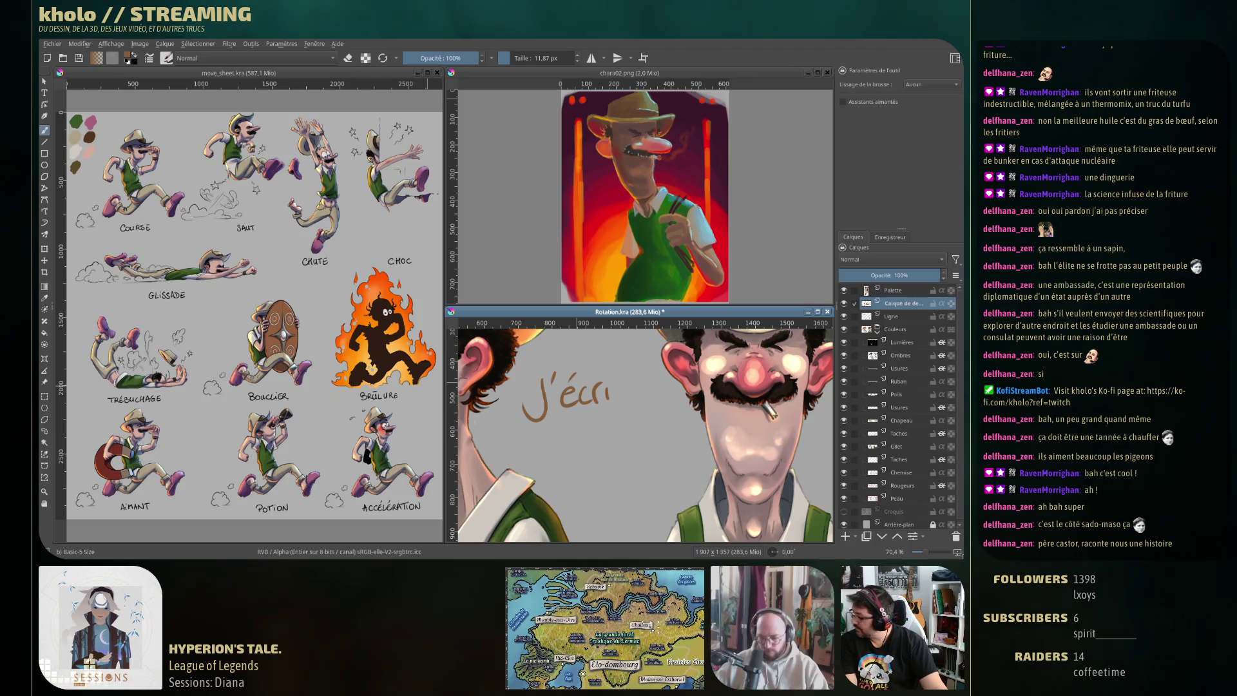
click(956, 536)
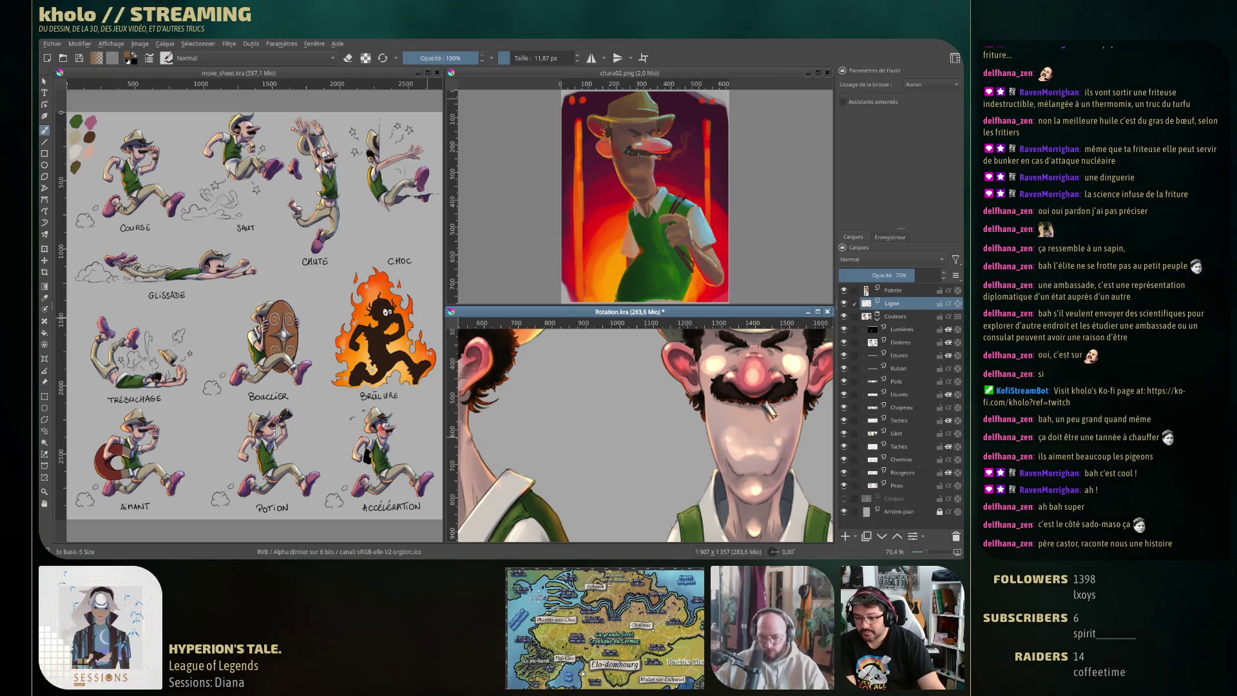
click(45, 93)
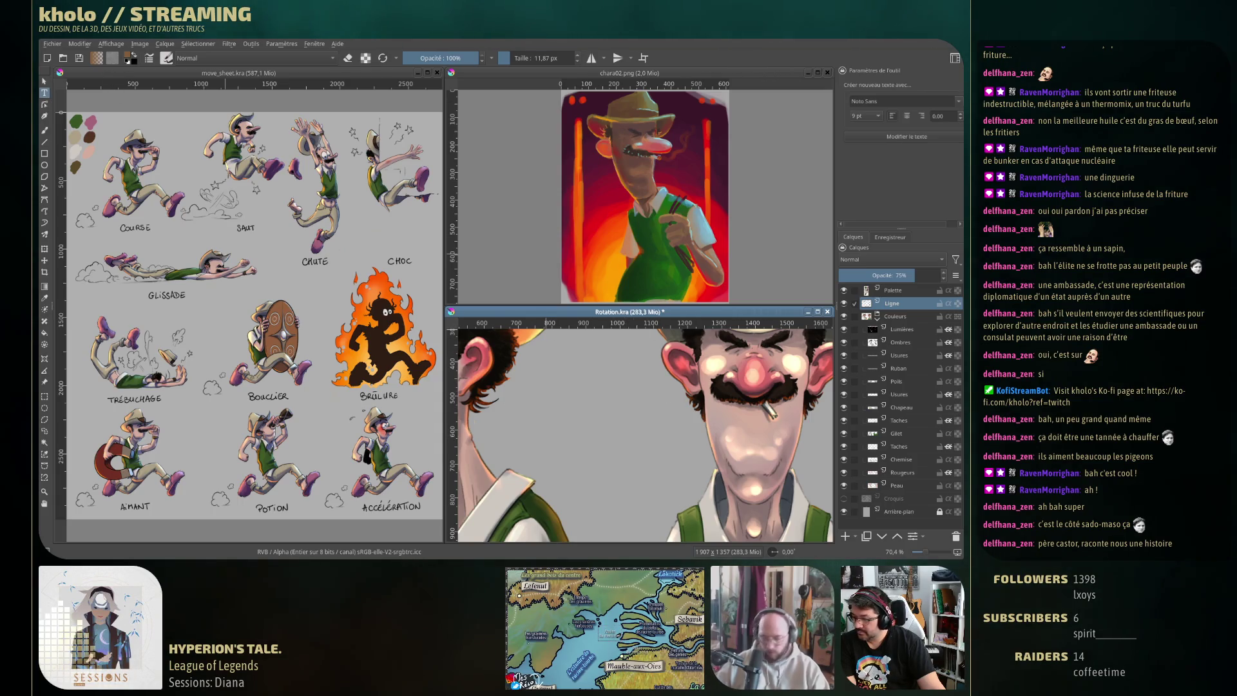
Choose orange as the painting colour and type Test in a new text box
click(129, 57)
click(457, 233)
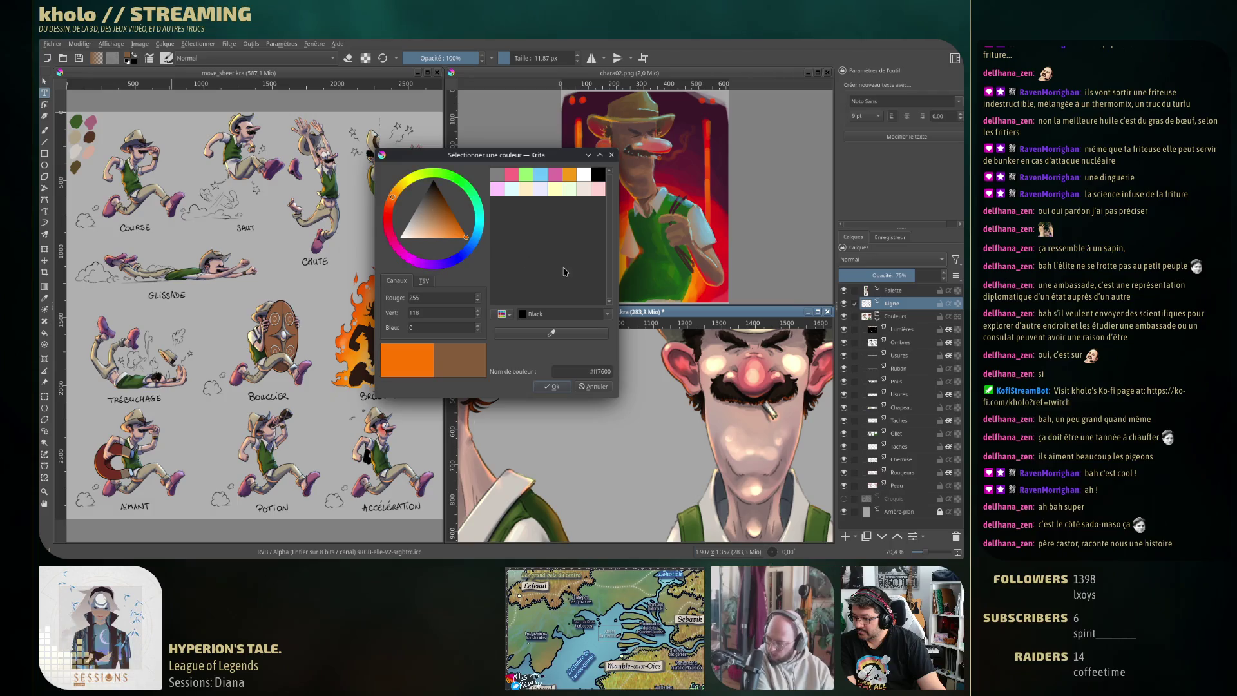
click(551, 386)
drag(526, 394, 671, 400)
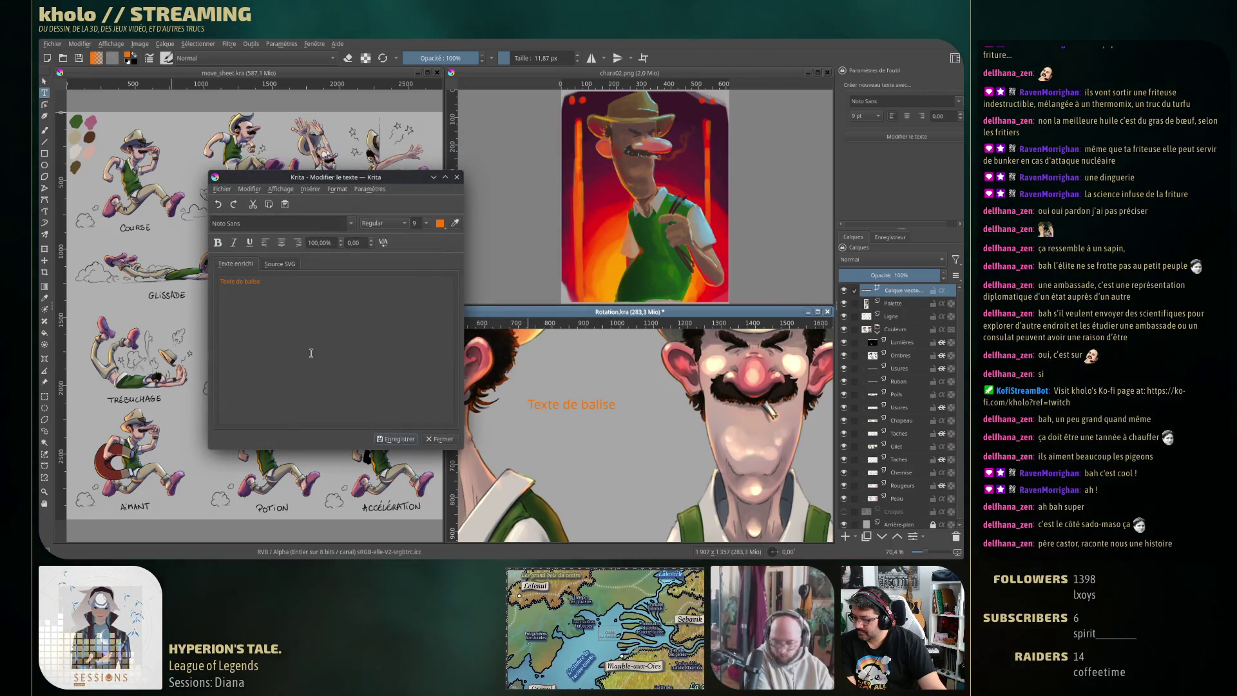
drag(271, 282, 198, 280)
text(Test)
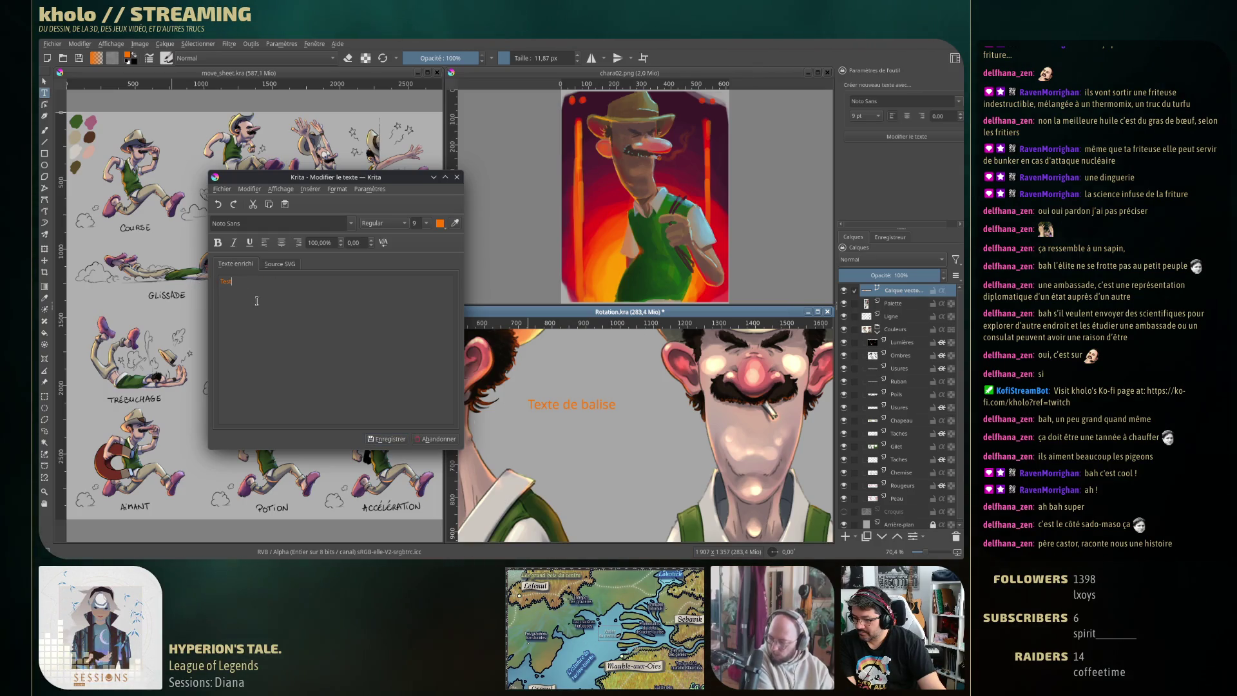
Set the text font to Liberation Serif at size 48
click(351, 228)
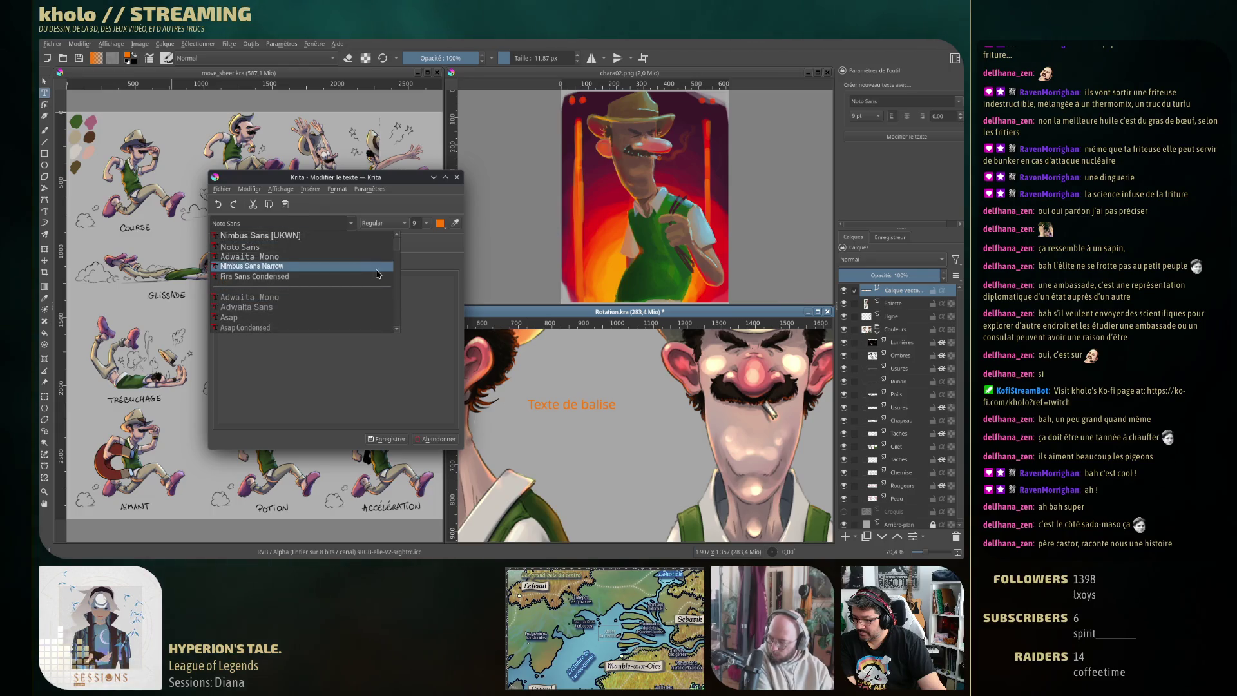
drag(399, 261, 394, 304)
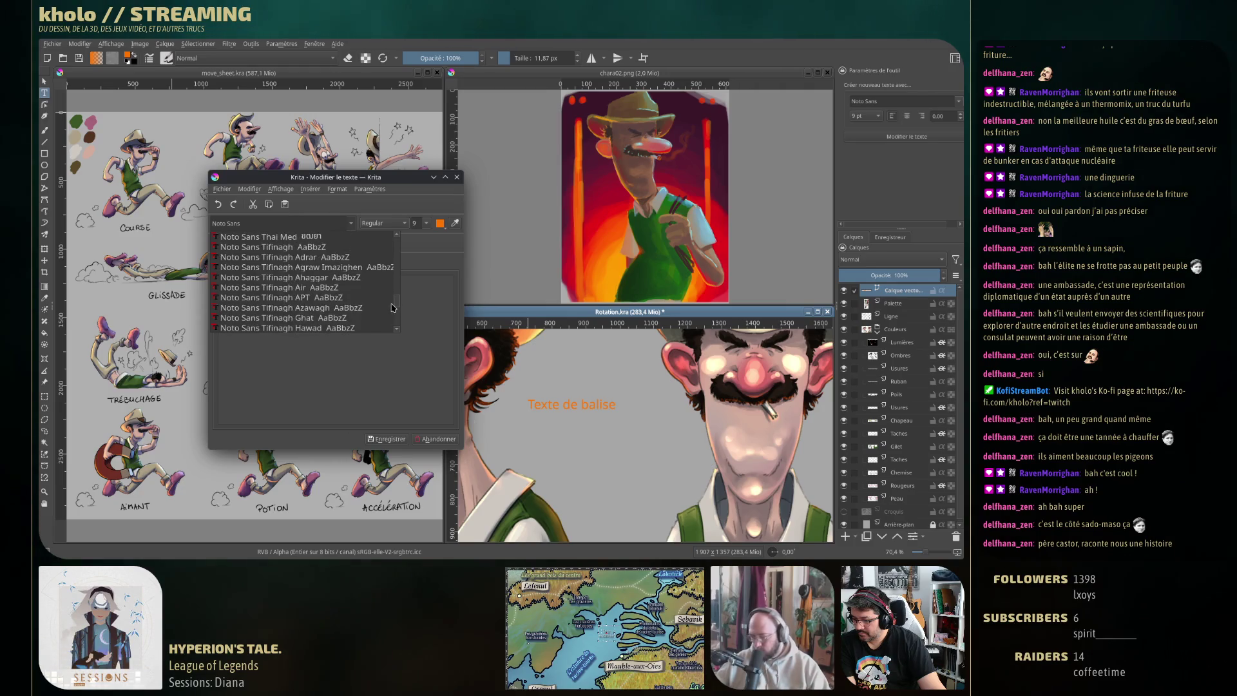
drag(395, 304, 397, 254)
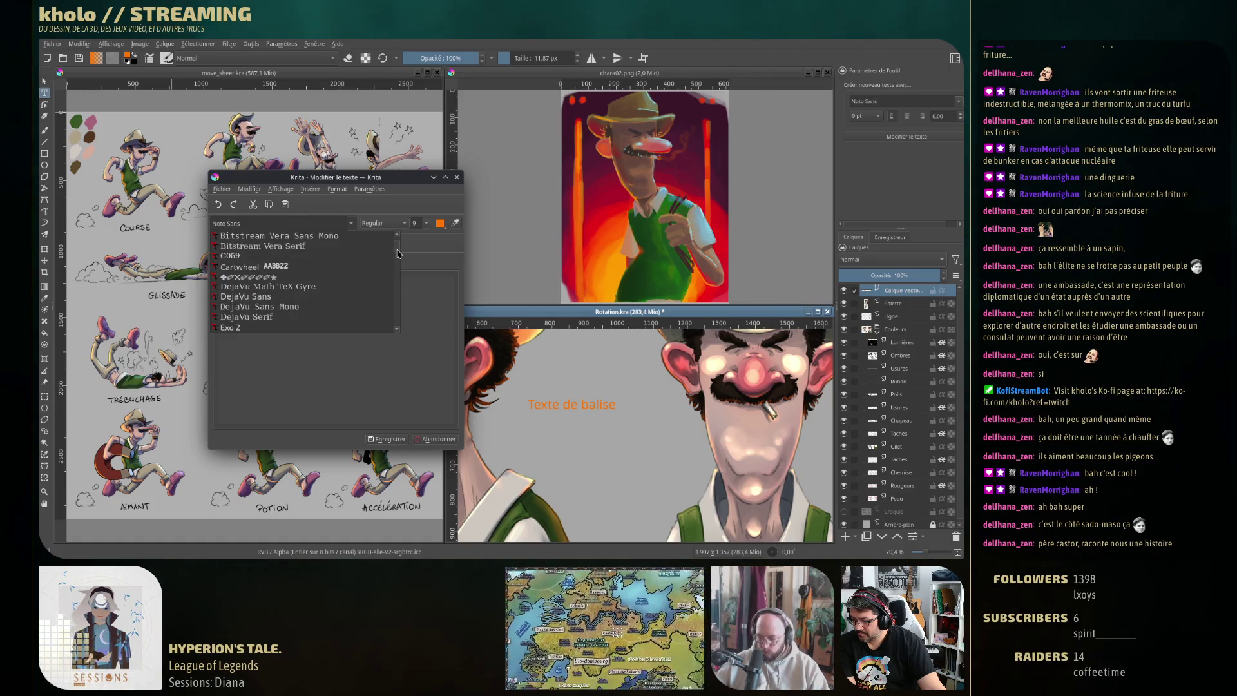
scroll(397, 253, up, 1)
scroll(396, 254, down, 1)
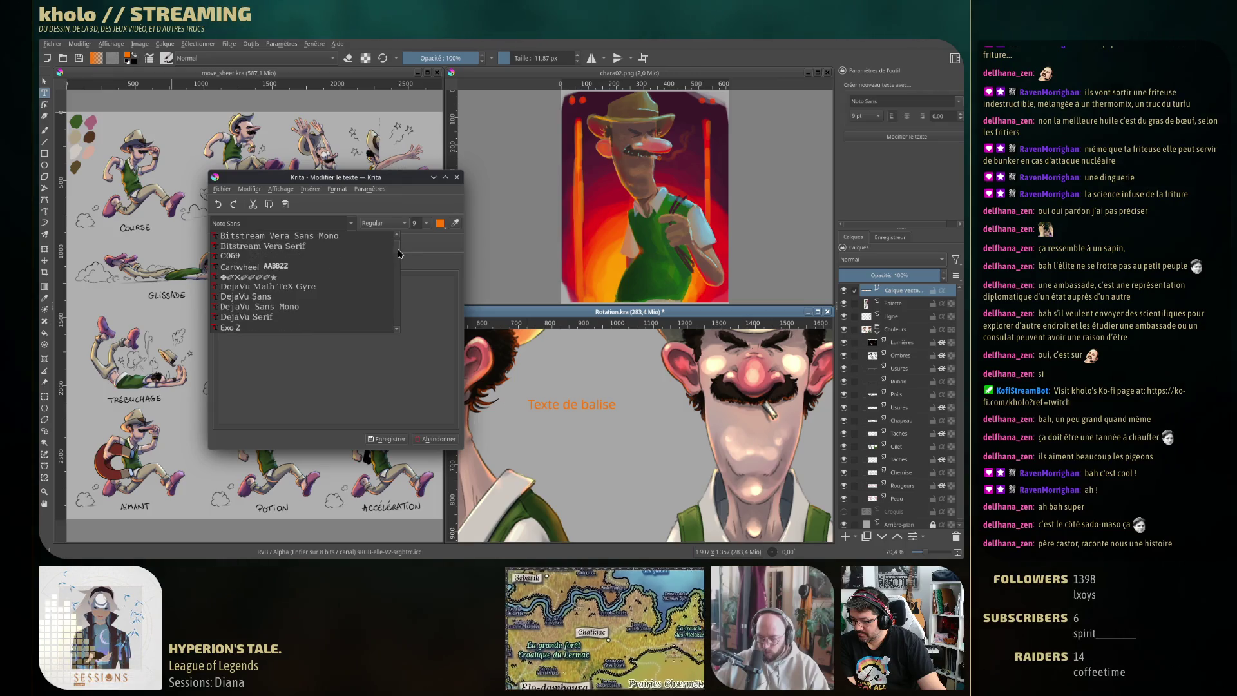
click(324, 287)
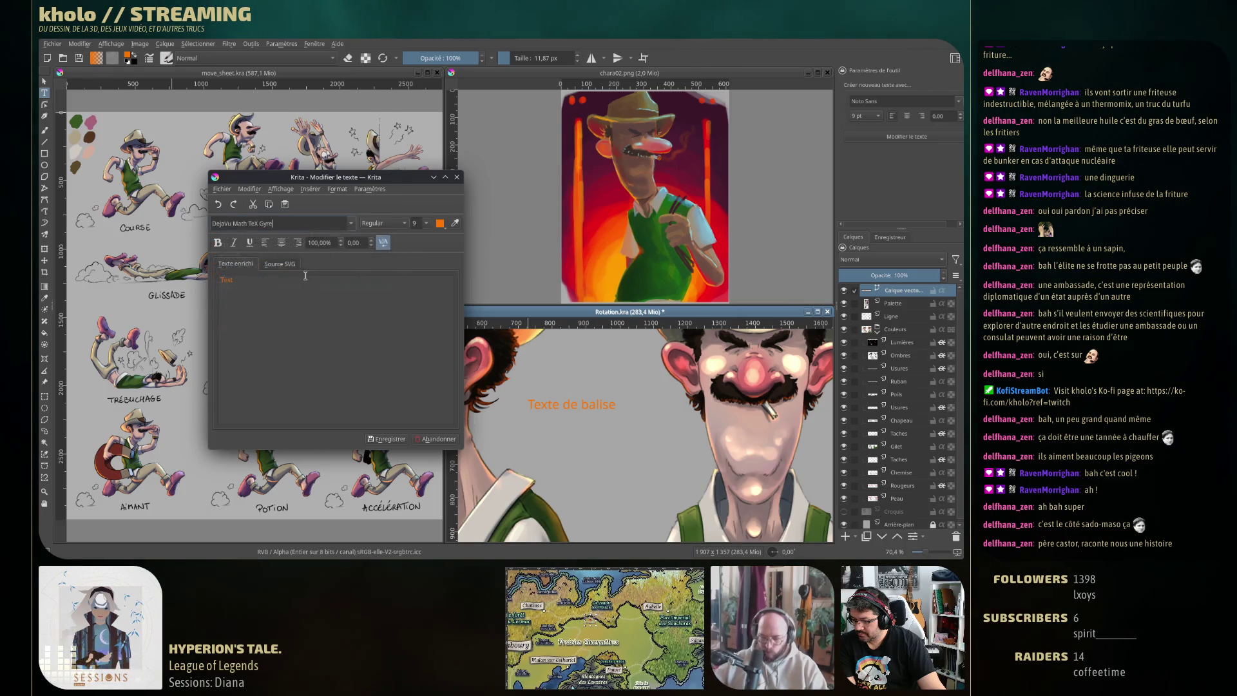
click(349, 224)
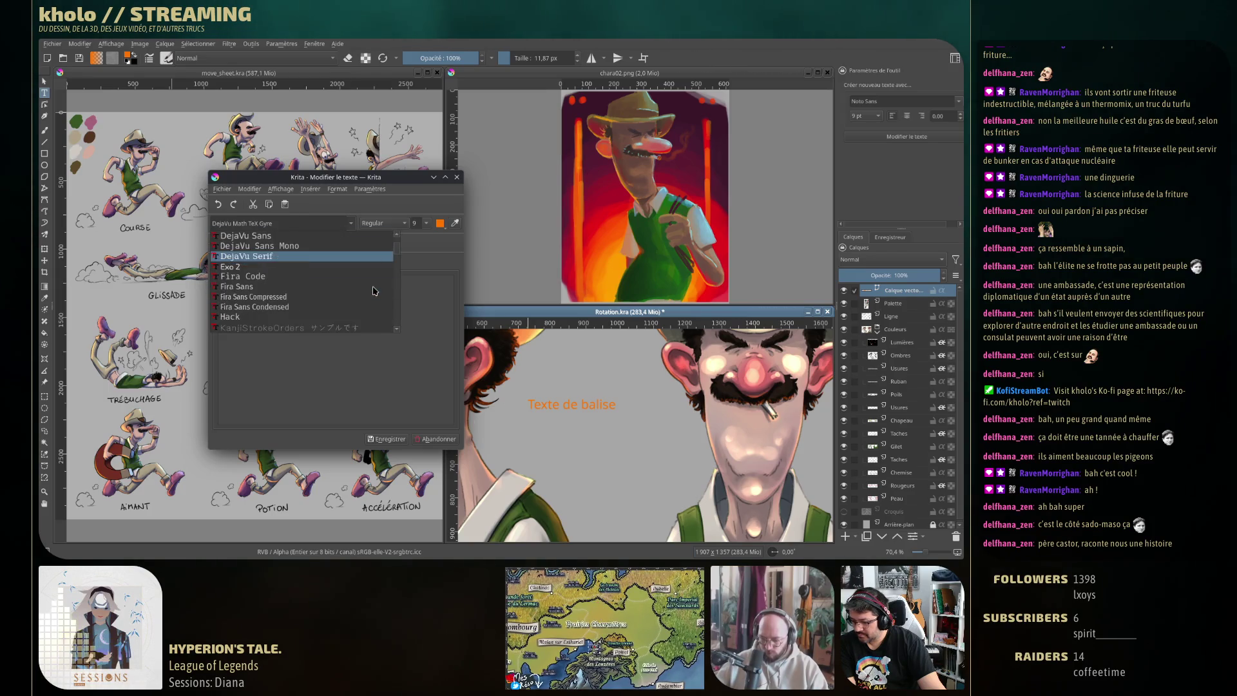
scroll(373, 291, down, 3)
scroll(370, 288, down, 2)
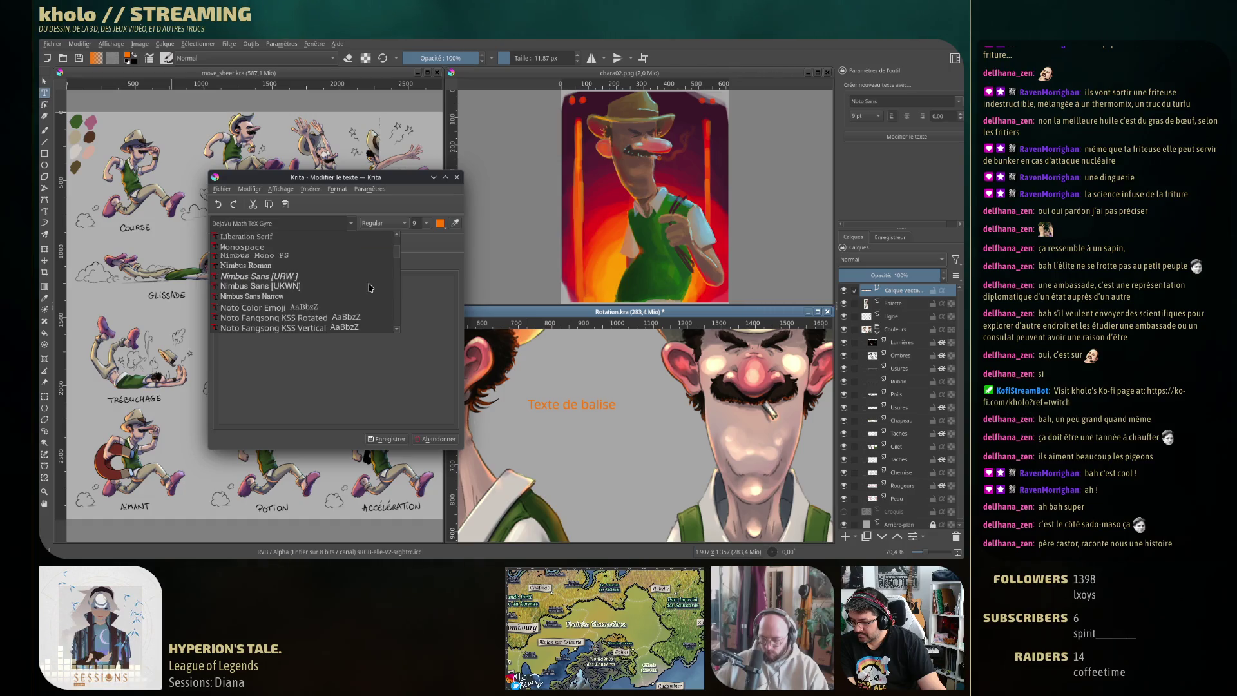
scroll(370, 288, up, 1)
click(343, 275)
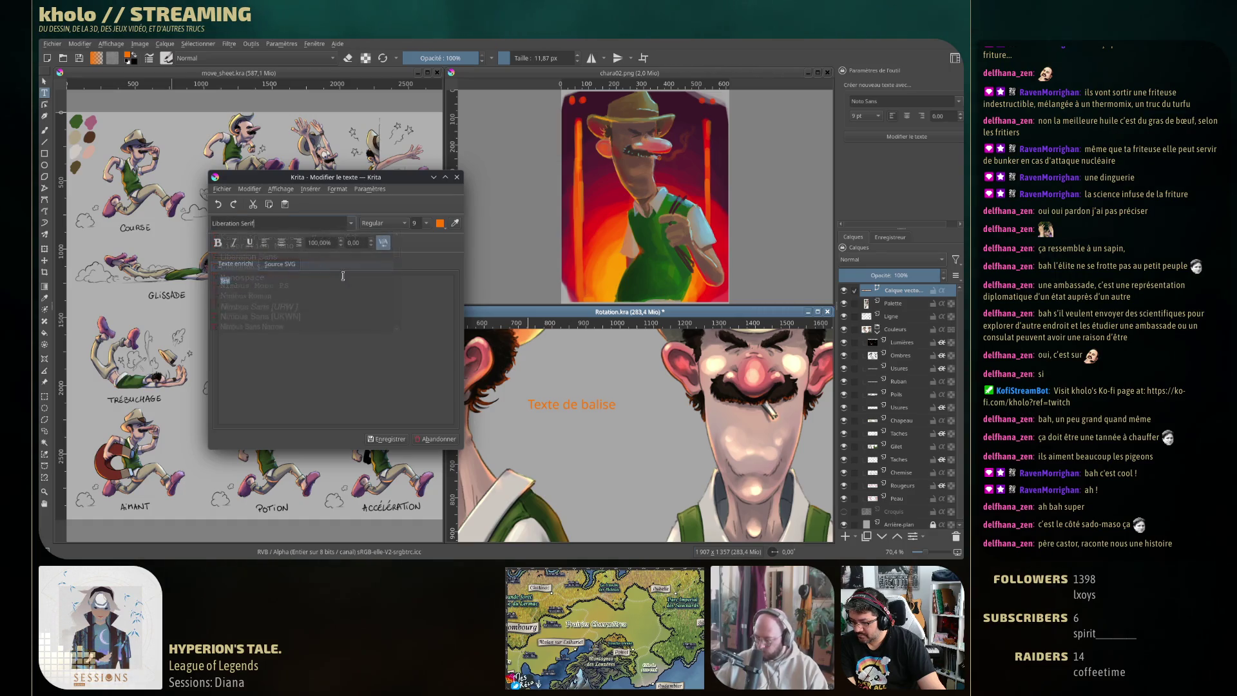
click(426, 223)
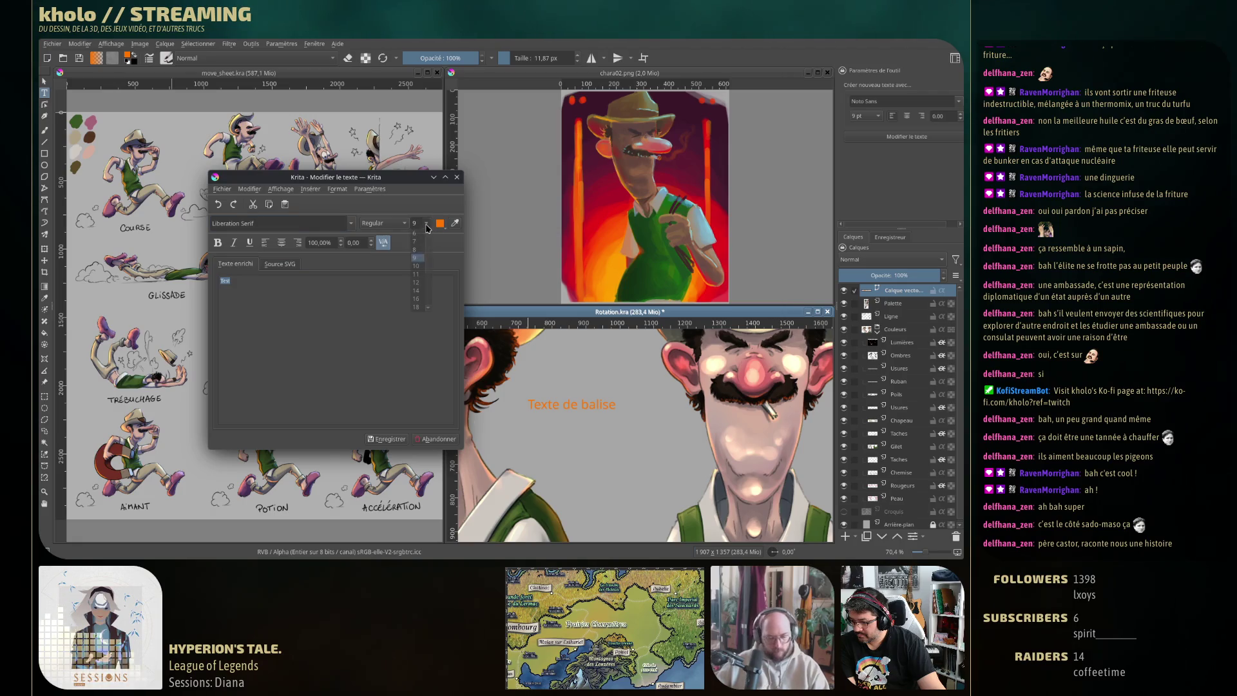
click(418, 288)
click(426, 223)
click(425, 298)
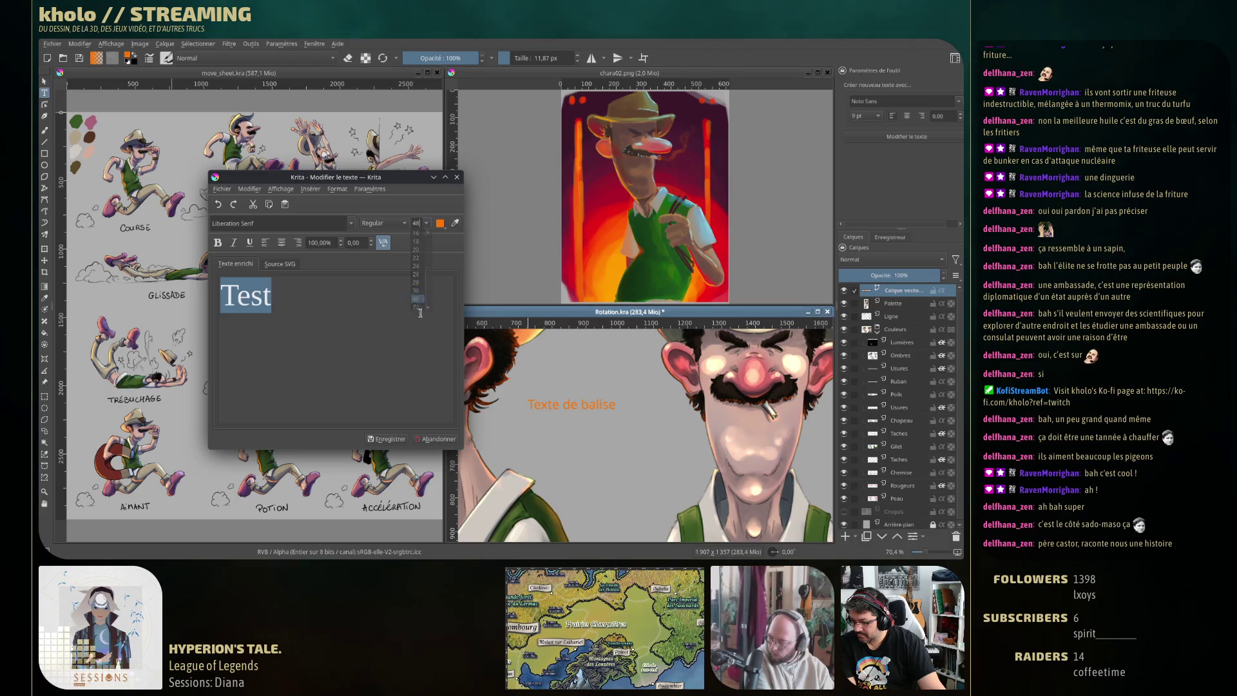
Make the Test text italic, apply it to the canvas and close the text editor
click(381, 440)
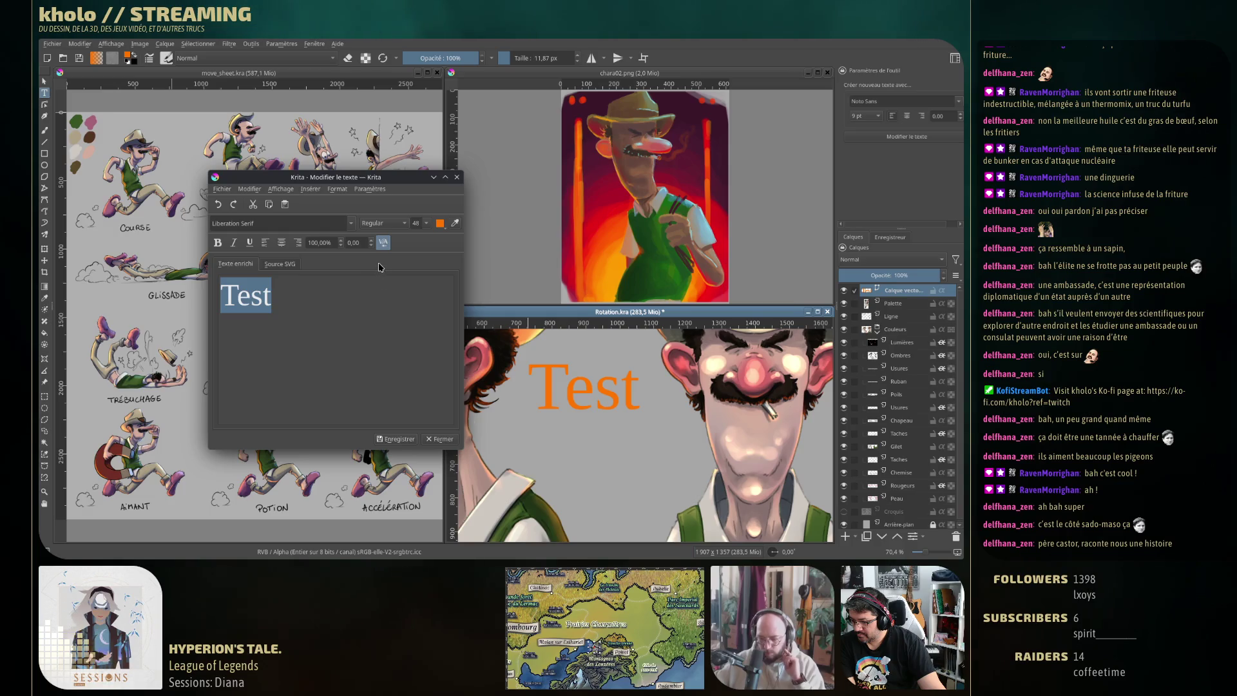
key(ctrl+i)
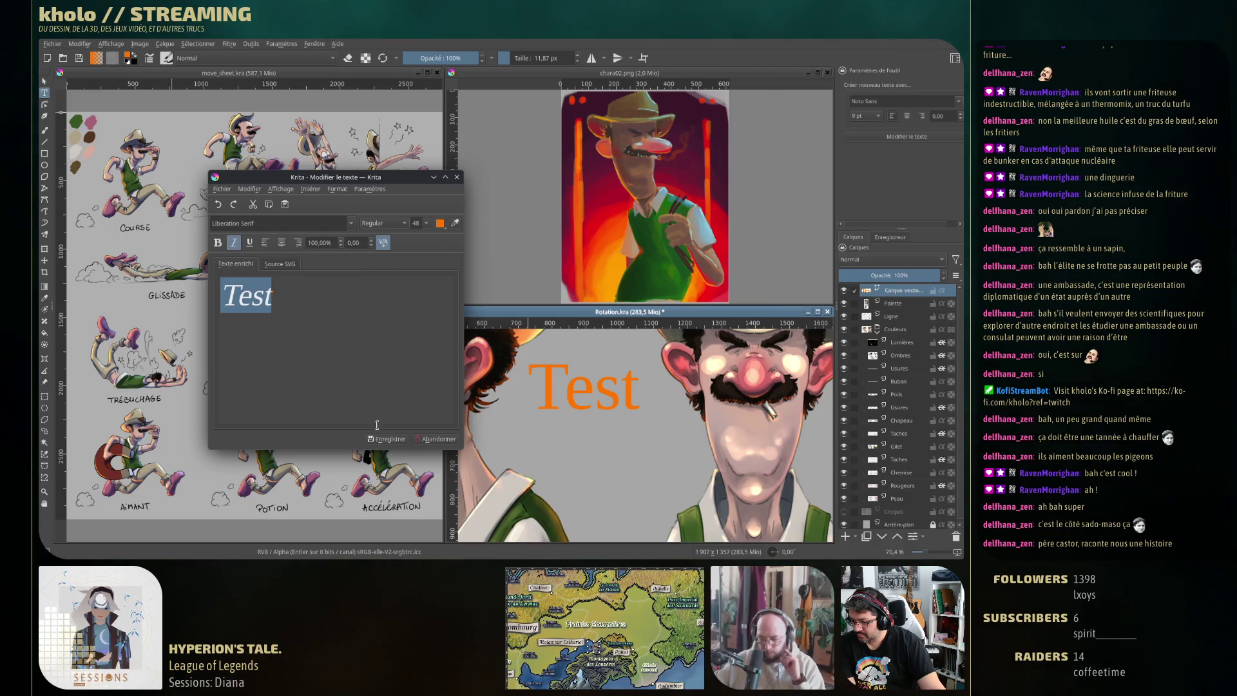
click(394, 439)
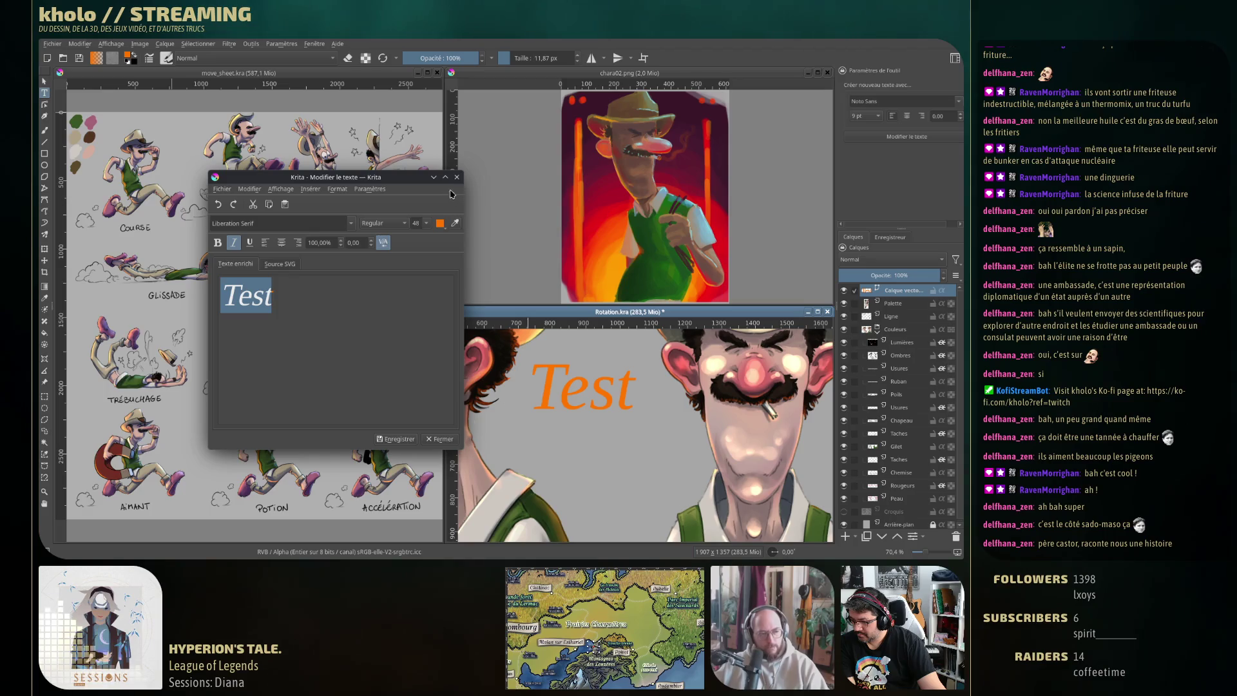
click(457, 176)
right_click(901, 290)
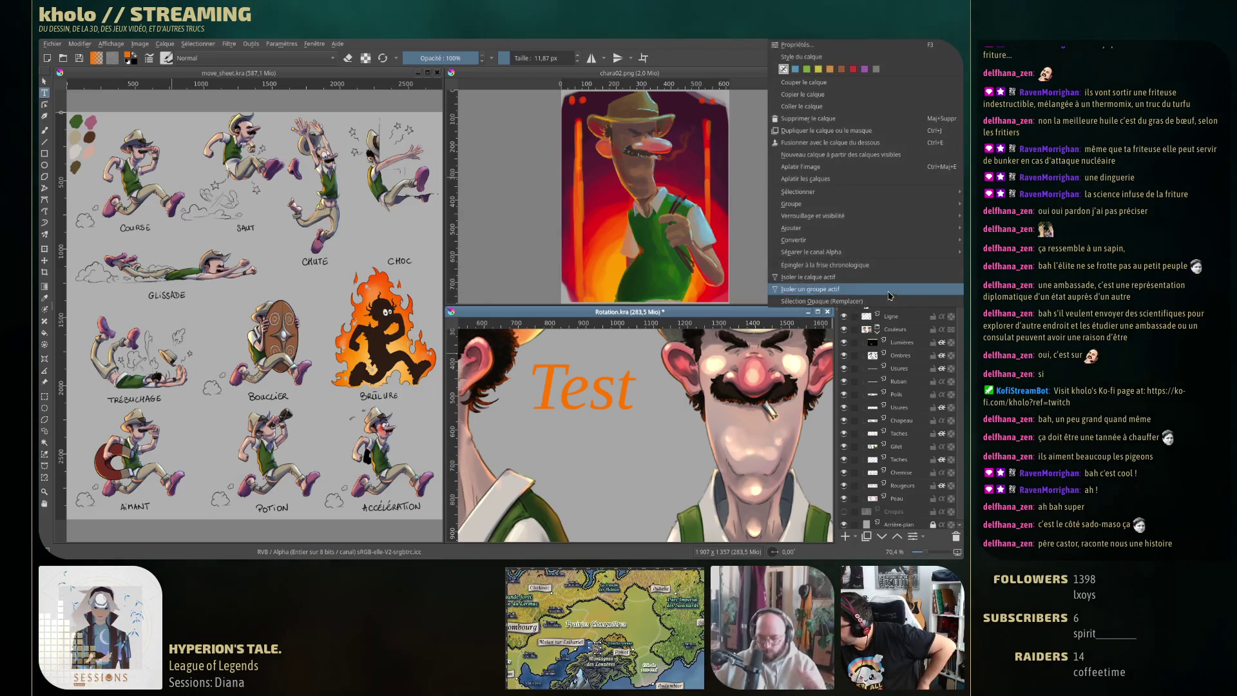
Enable a white Lueur extérieure on the text layer at 91% opacity
click(802, 57)
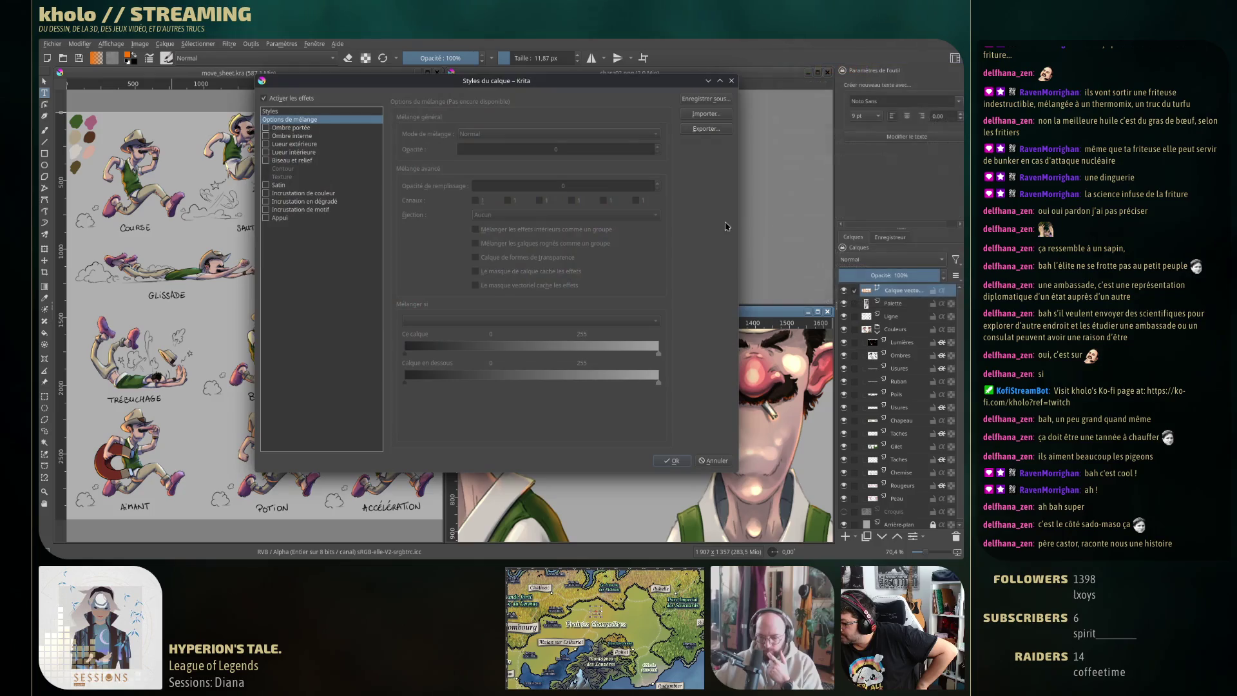
drag(544, 83, 377, 87)
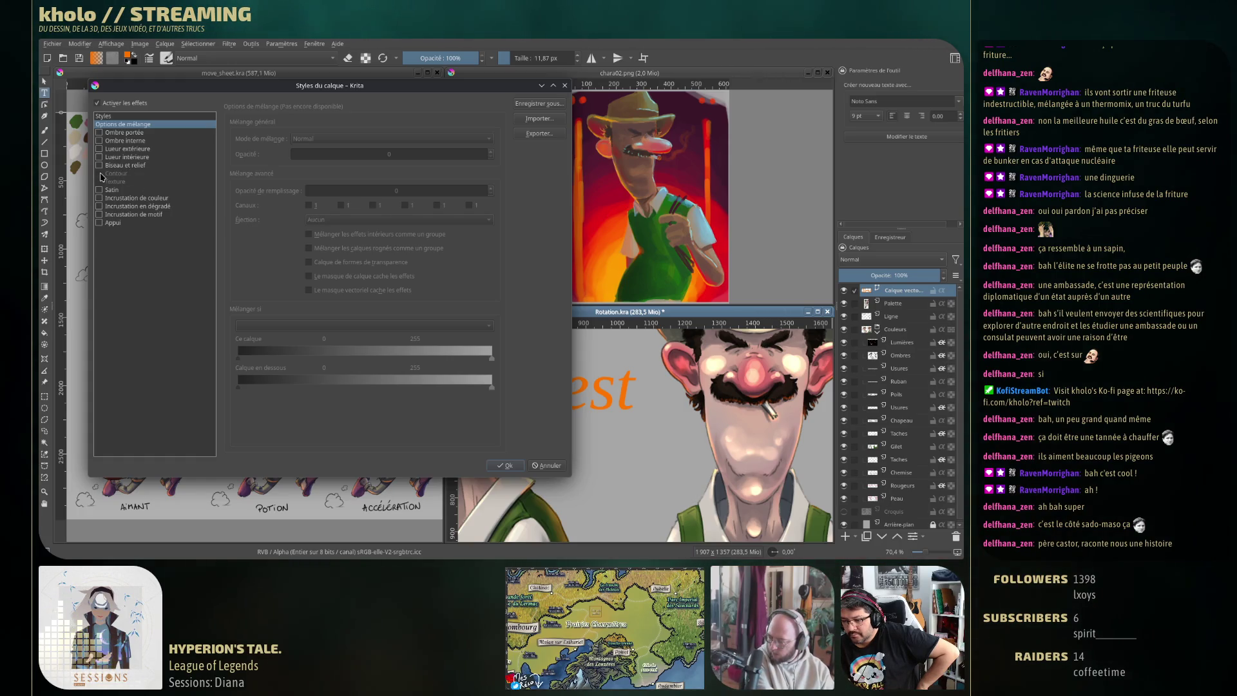
click(100, 149)
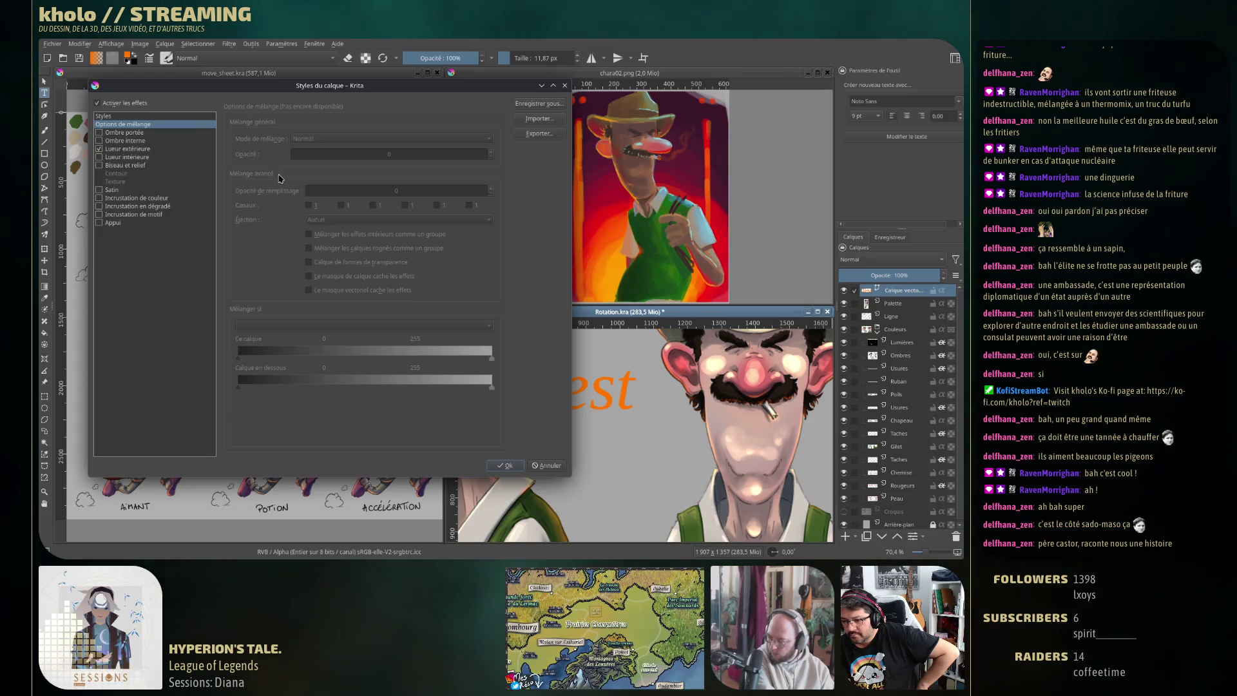
click(152, 149)
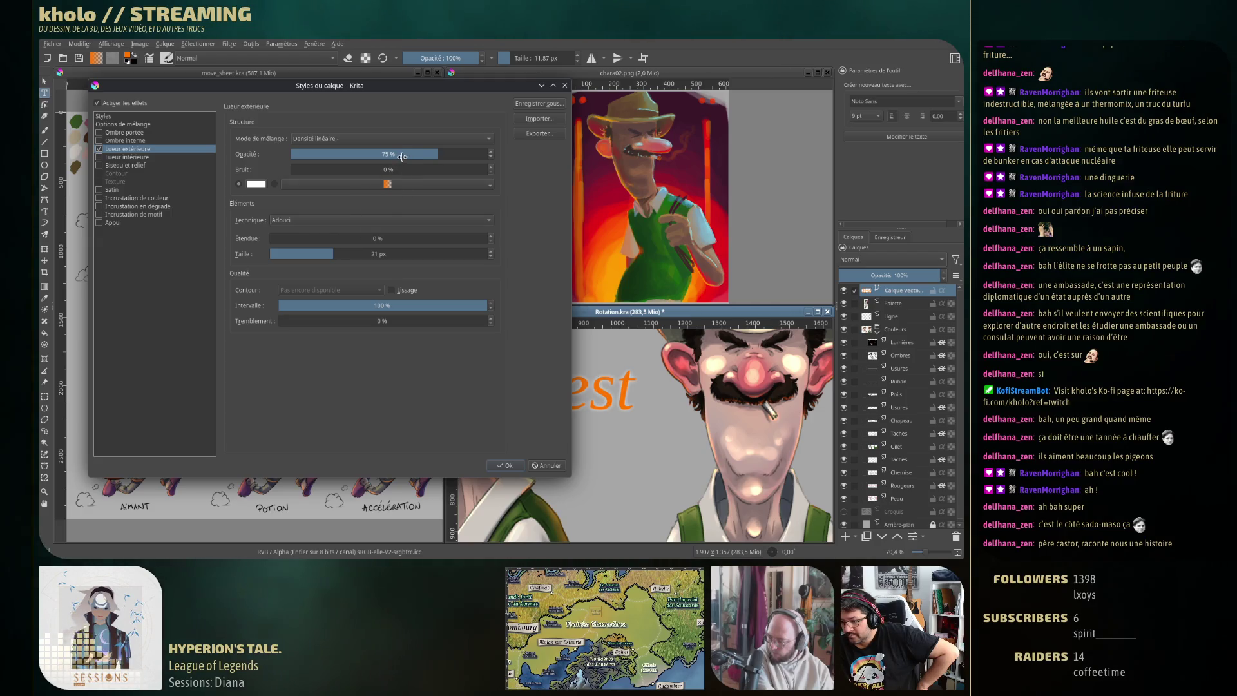
click(260, 184)
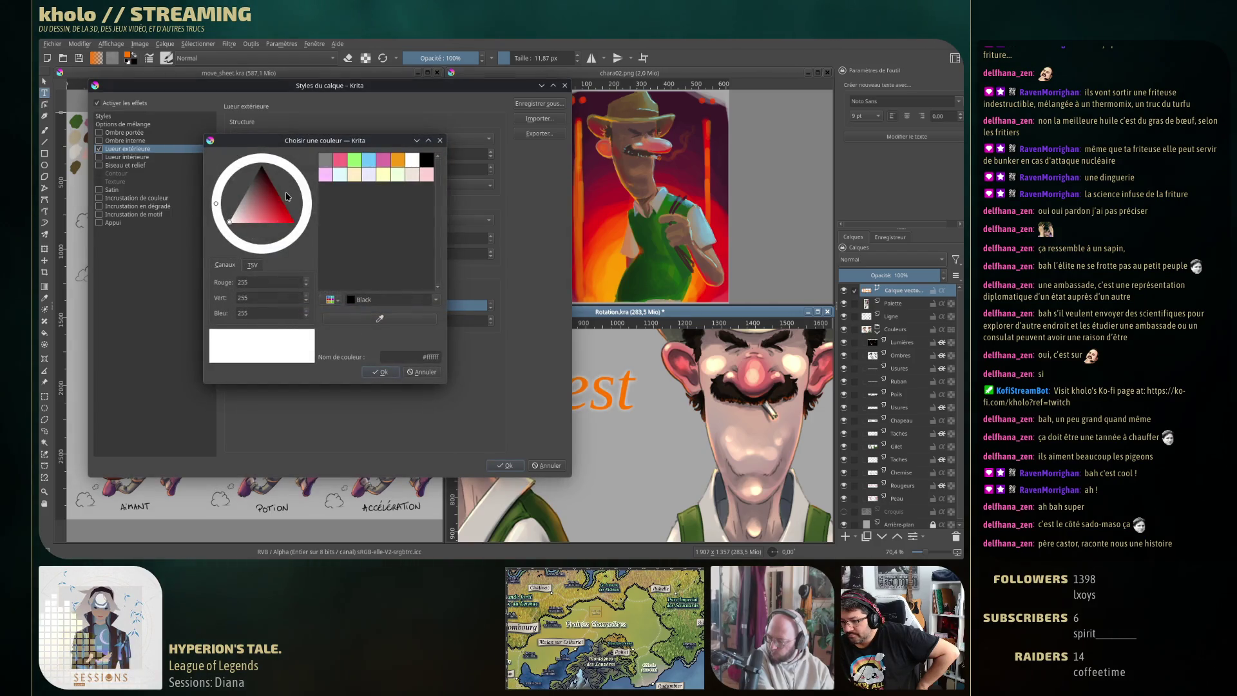
click(437, 378)
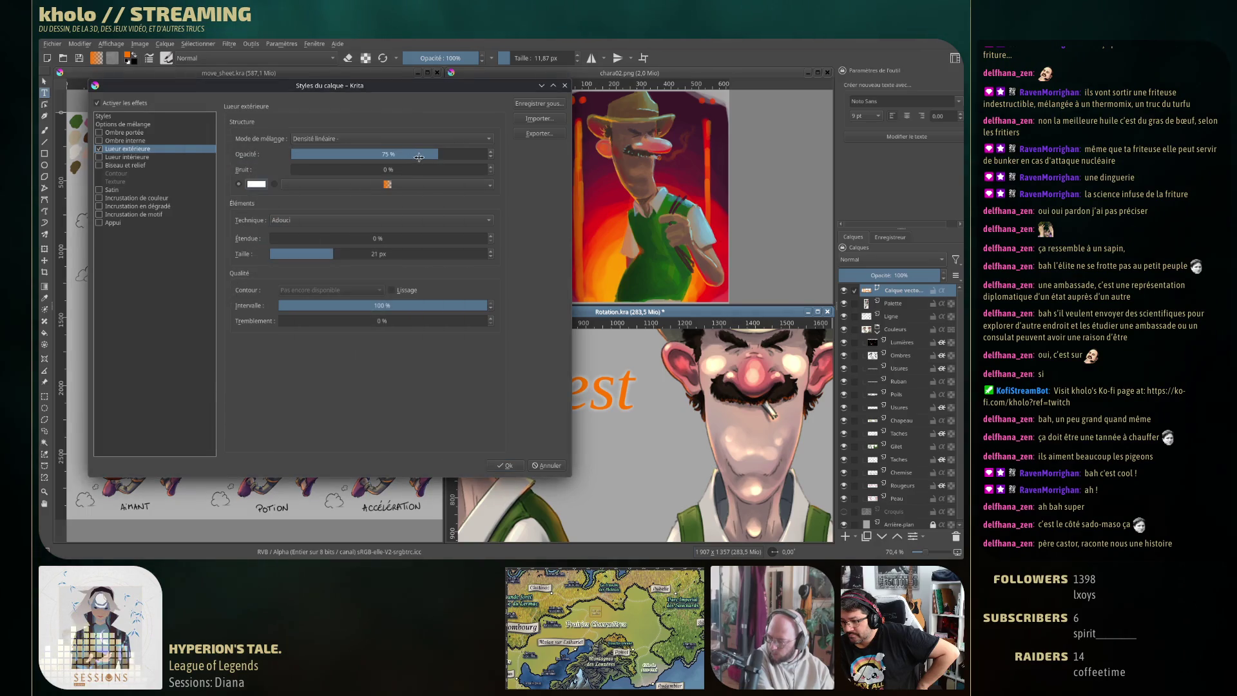
click(464, 152)
drag(464, 152, 471, 153)
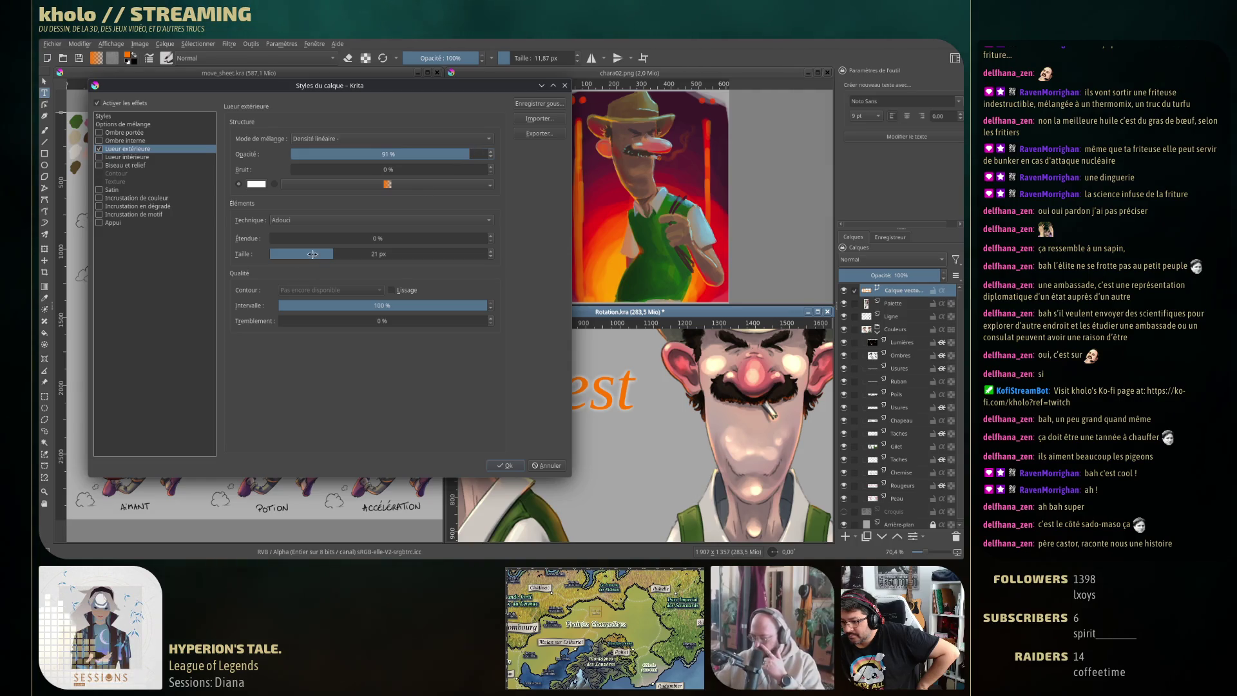
Set the outer glow technique to Précis, spread 100% and size 7 px
click(314, 221)
click(315, 232)
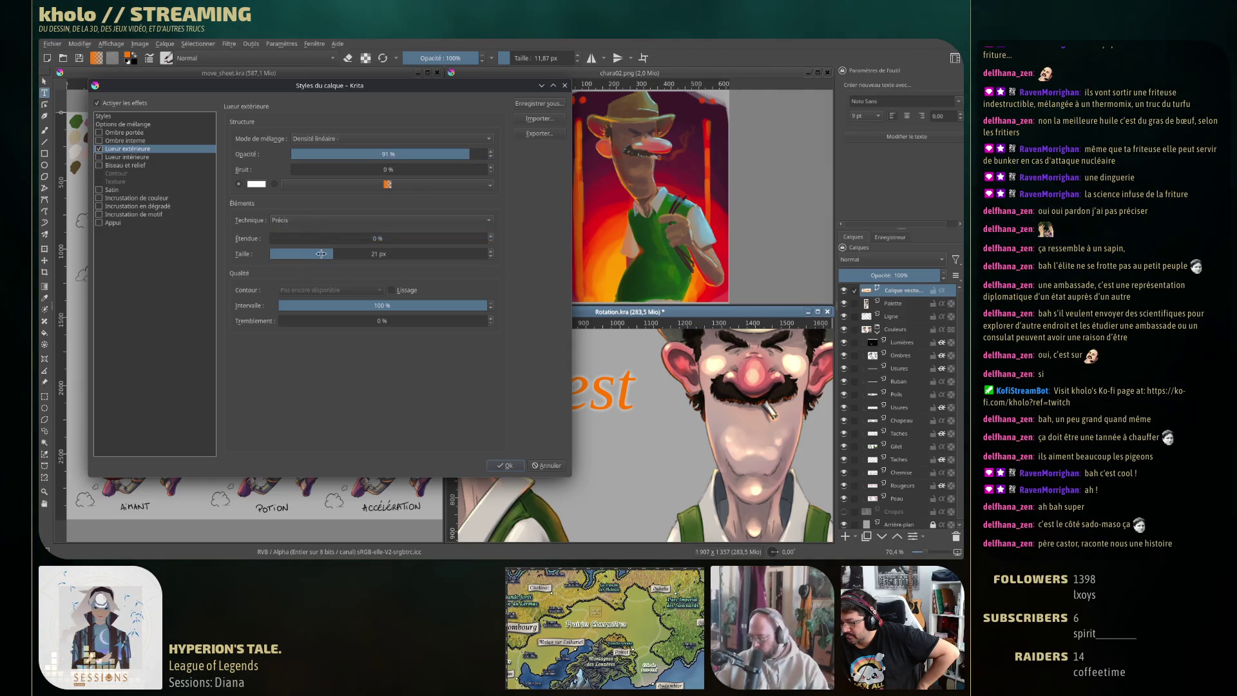
drag(329, 252, 400, 252)
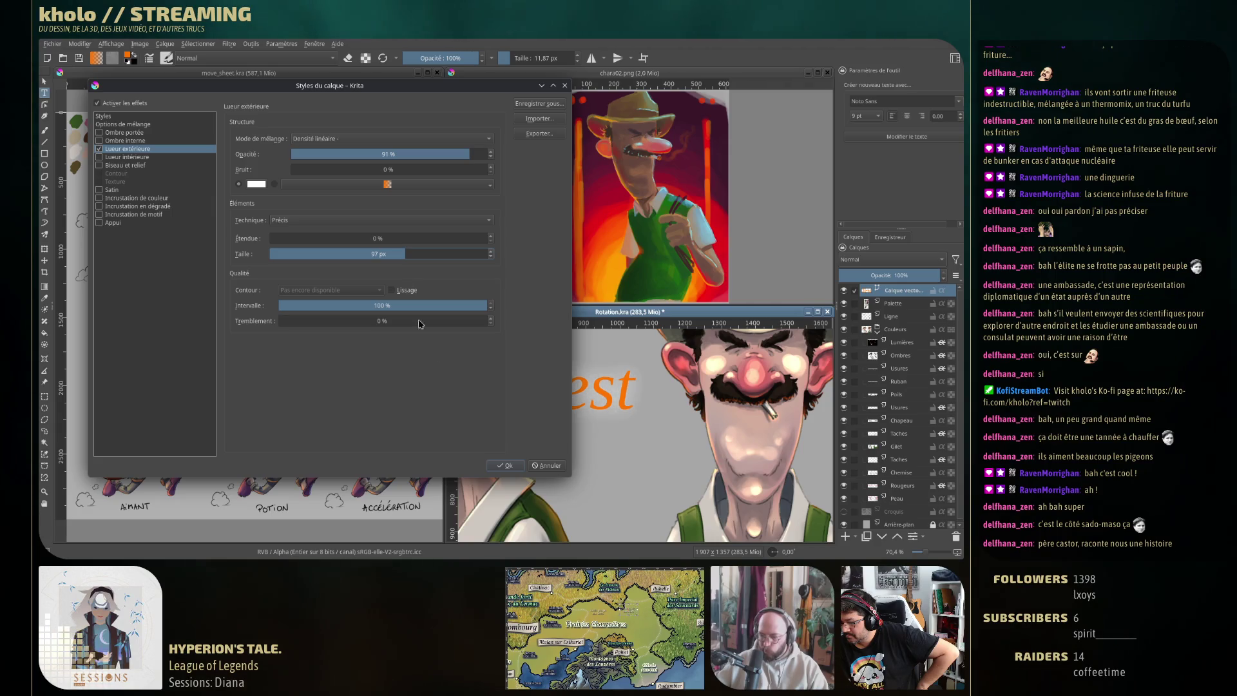
mouse_move(402, 252)
mouse_down()
mouse_move(293, 253)
mouse_move(305, 237)
mouse_up()
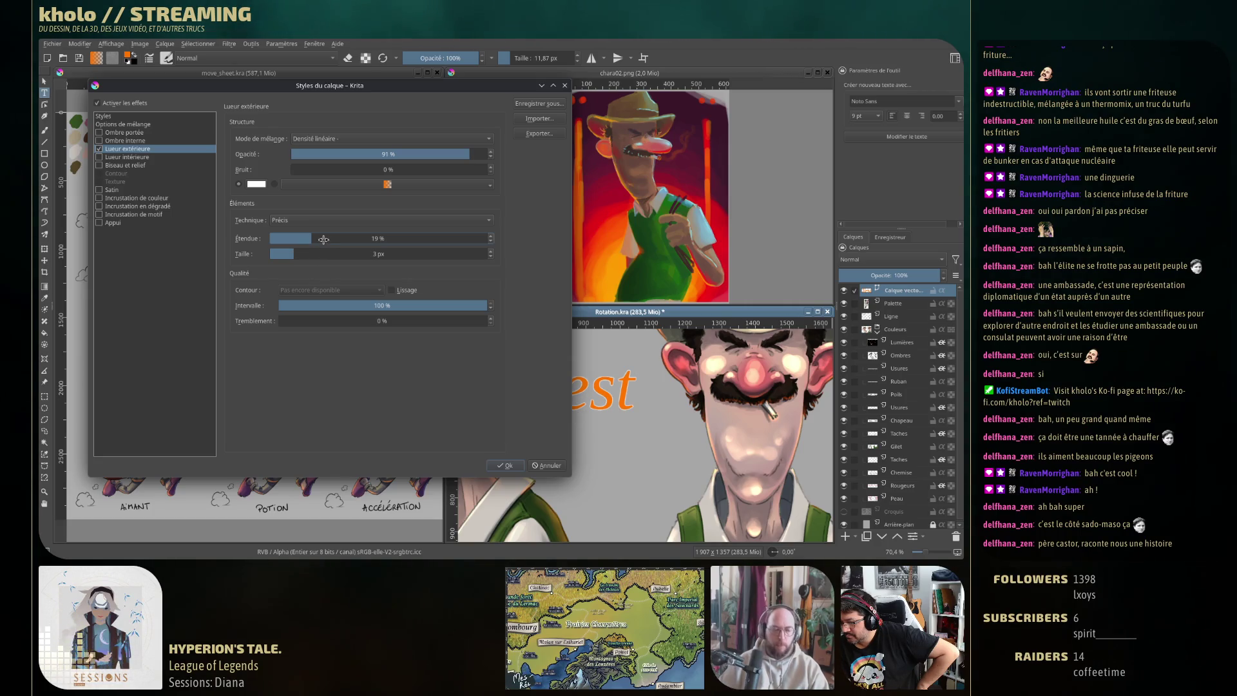
click(385, 238)
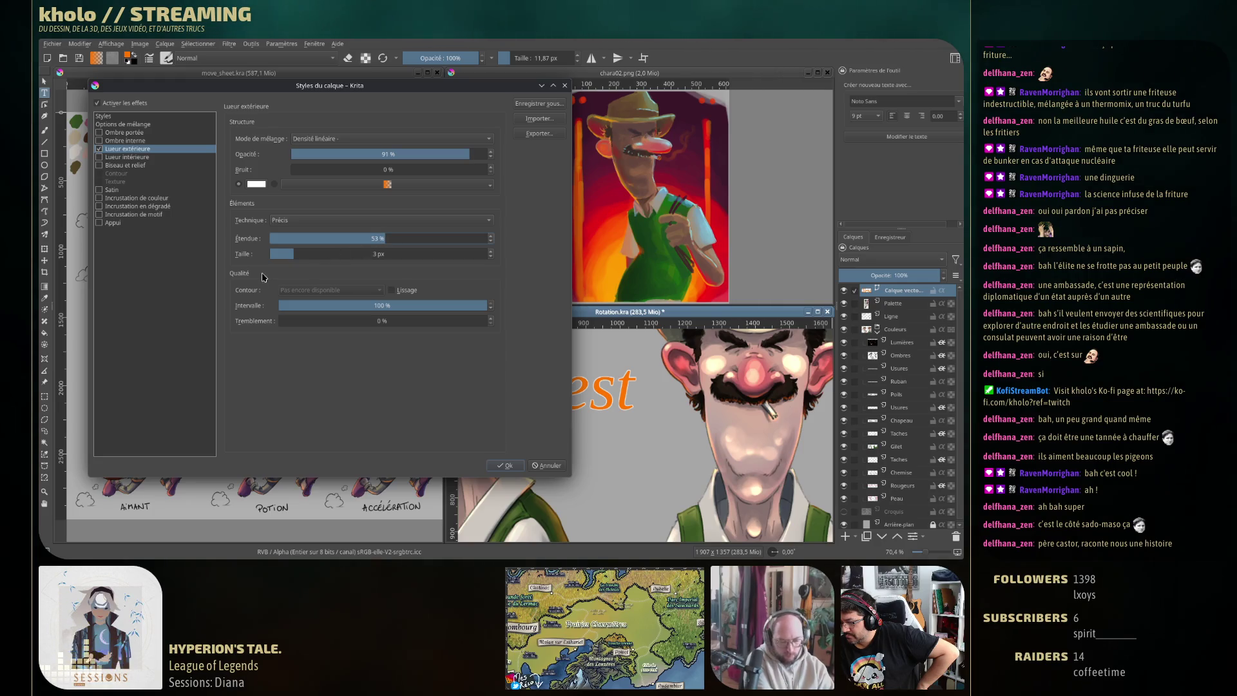
click(299, 253)
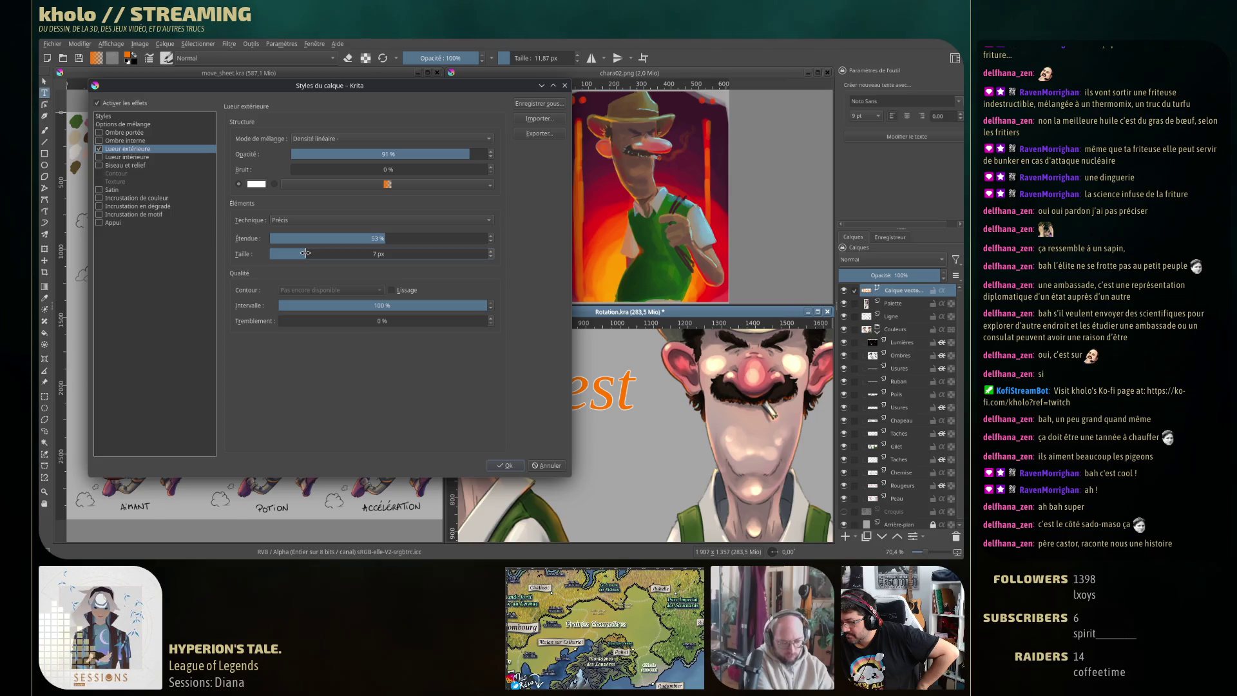
drag(385, 238, 575, 248)
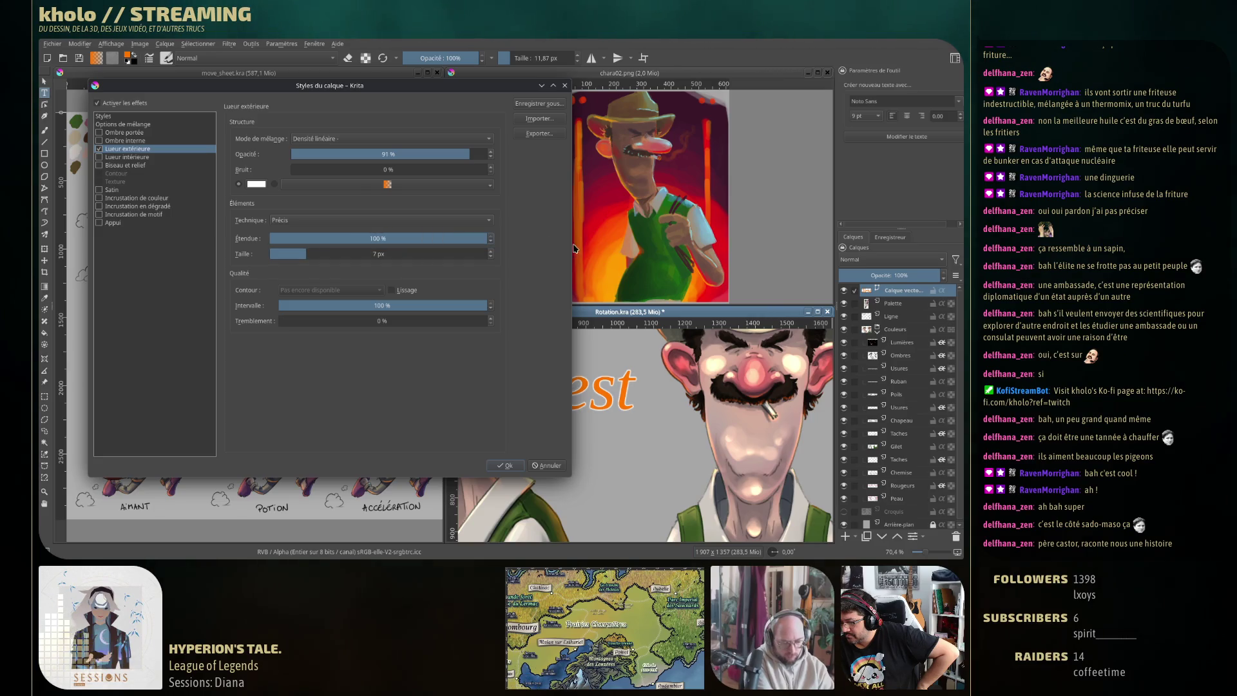
click(313, 253)
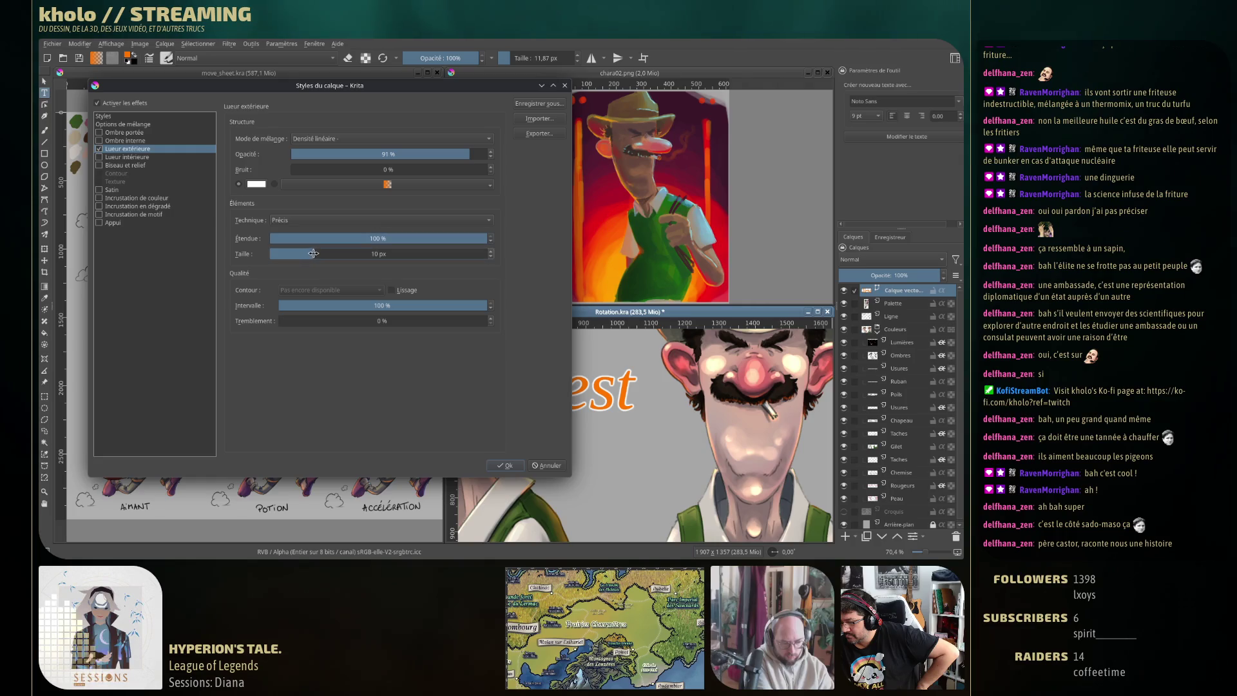
click(307, 253)
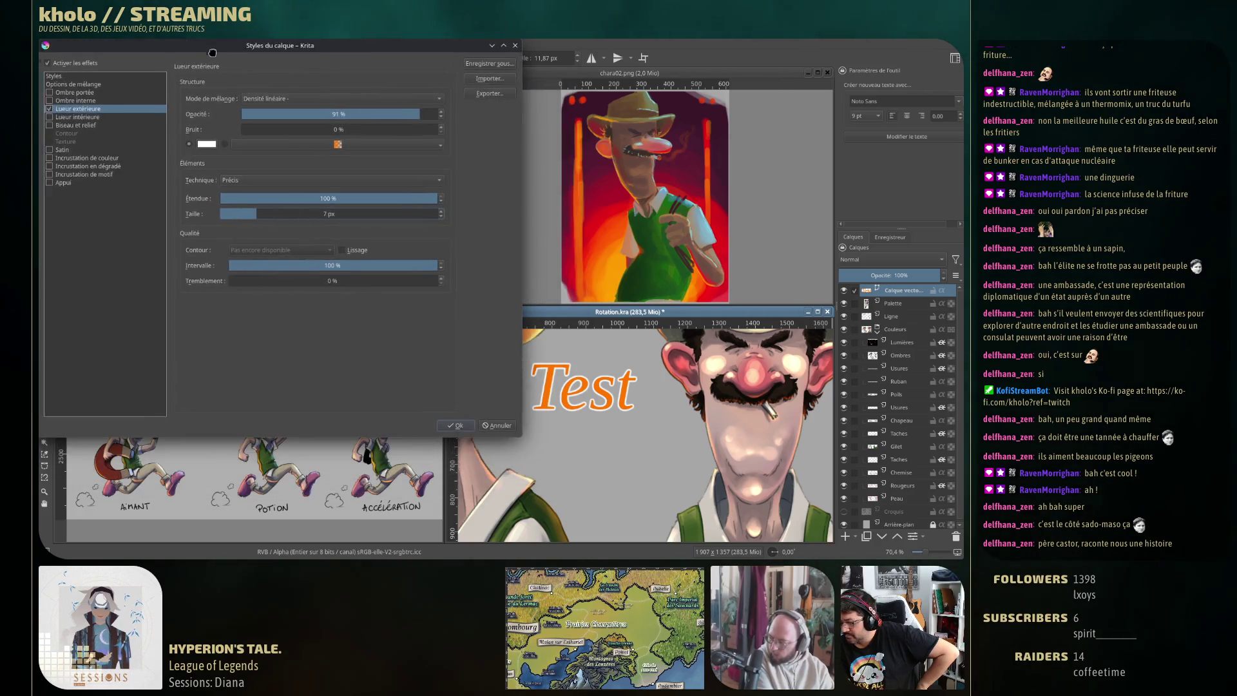
Move and shrink the layer style window off the Test text
drag(269, 90, 245, 67)
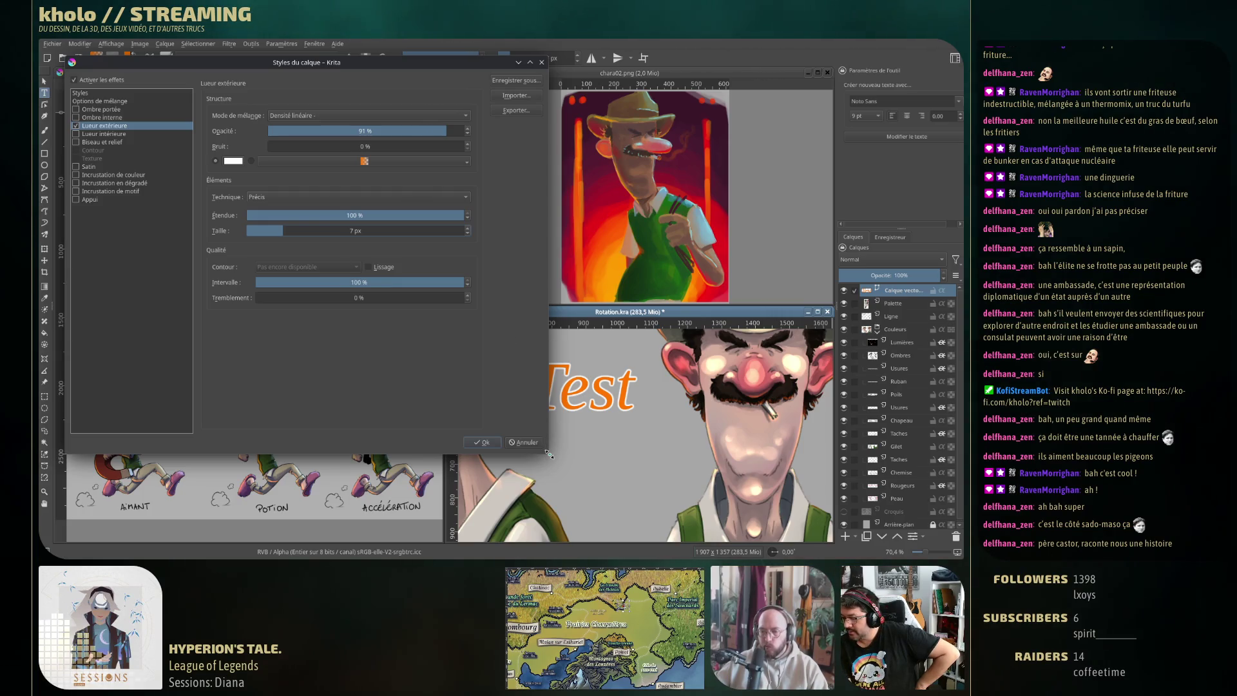
drag(549, 453, 492, 423)
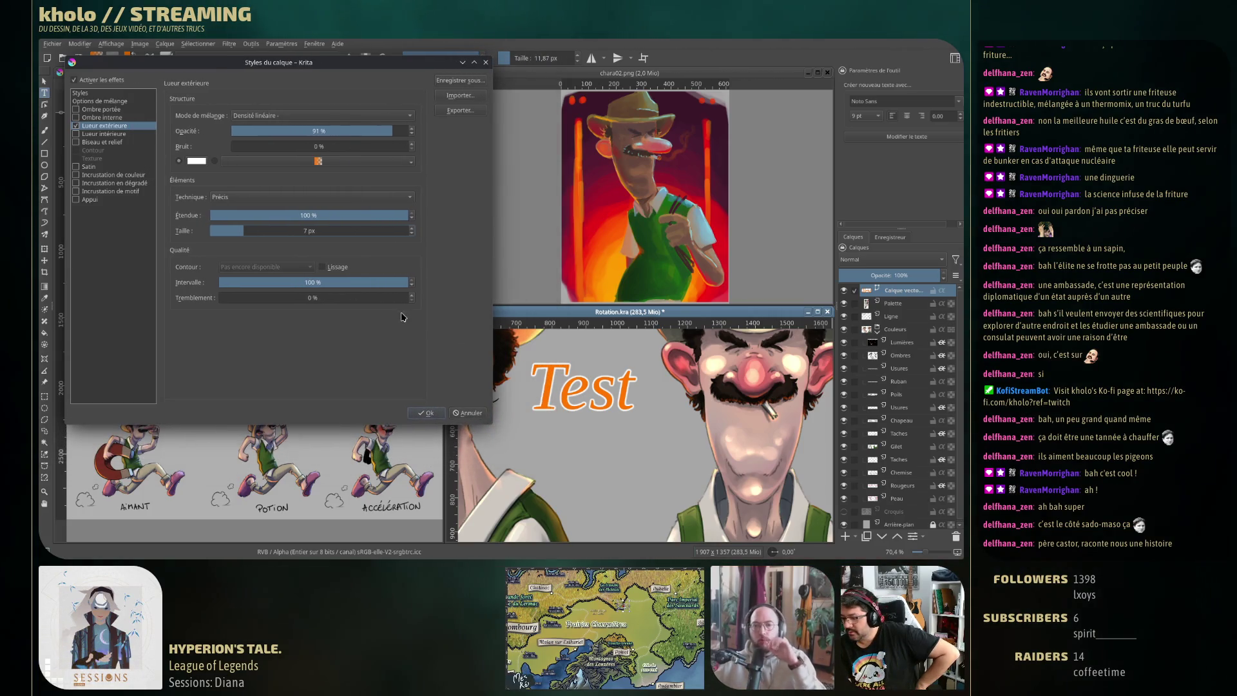
drag(186, 62, 190, 80)
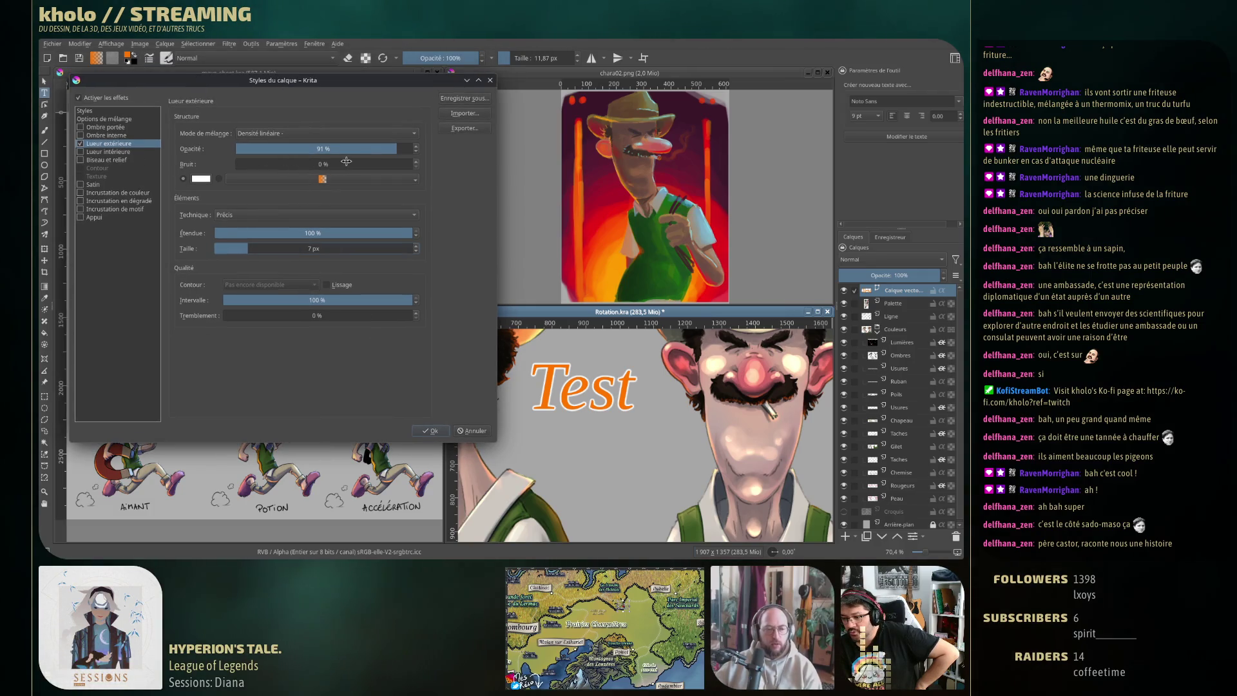
Enable Ombre portée on the text with 33% spread and 40 px size
click(80, 128)
click(106, 129)
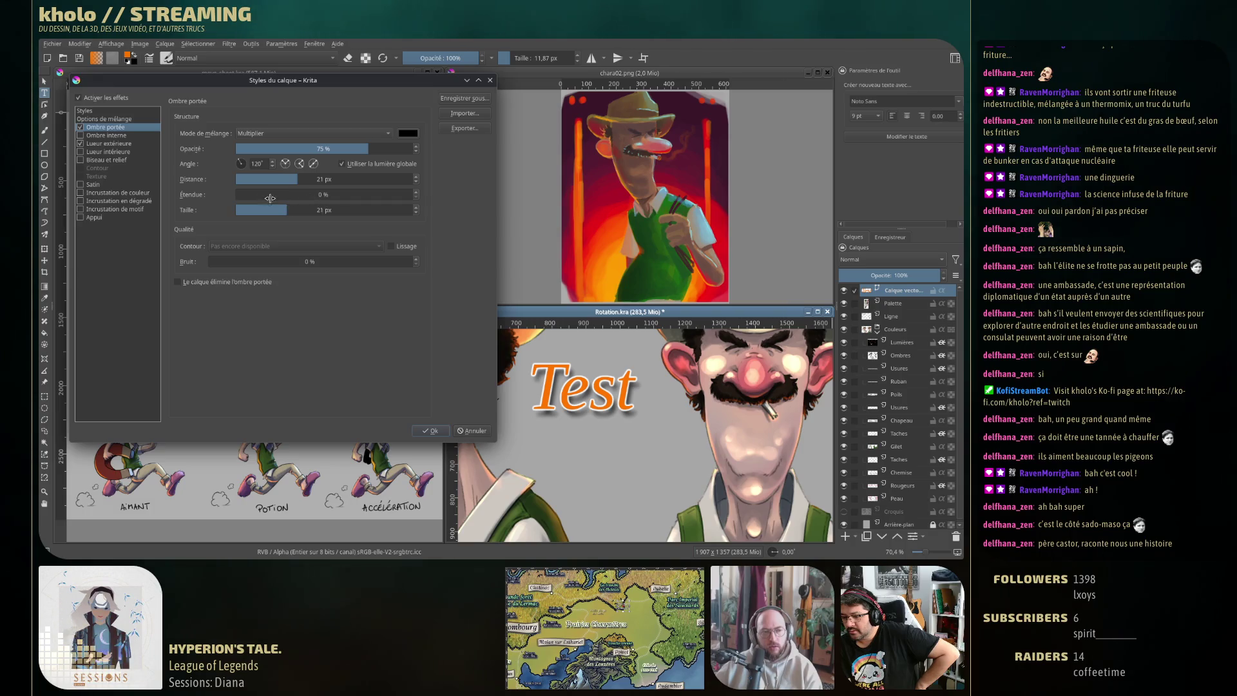
drag(270, 198, 294, 195)
click(314, 209)
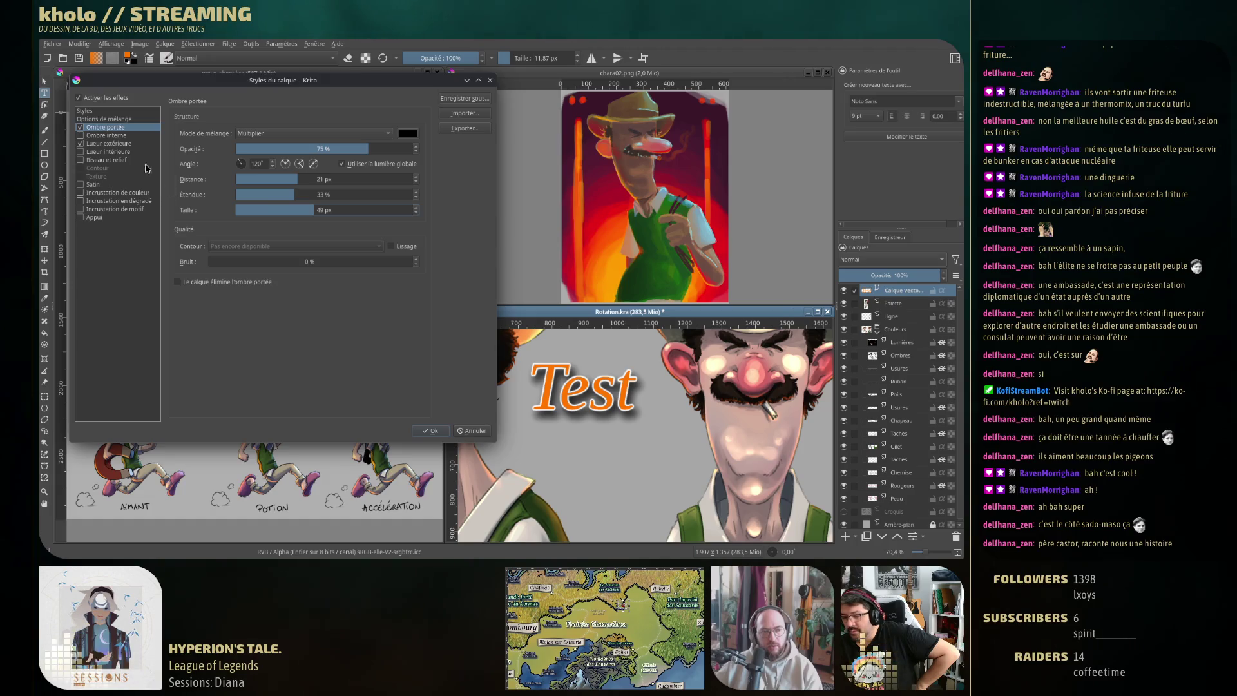
Reduce the outer glow size to 5 px and bring up the Lueur intérieure settings
click(118, 143)
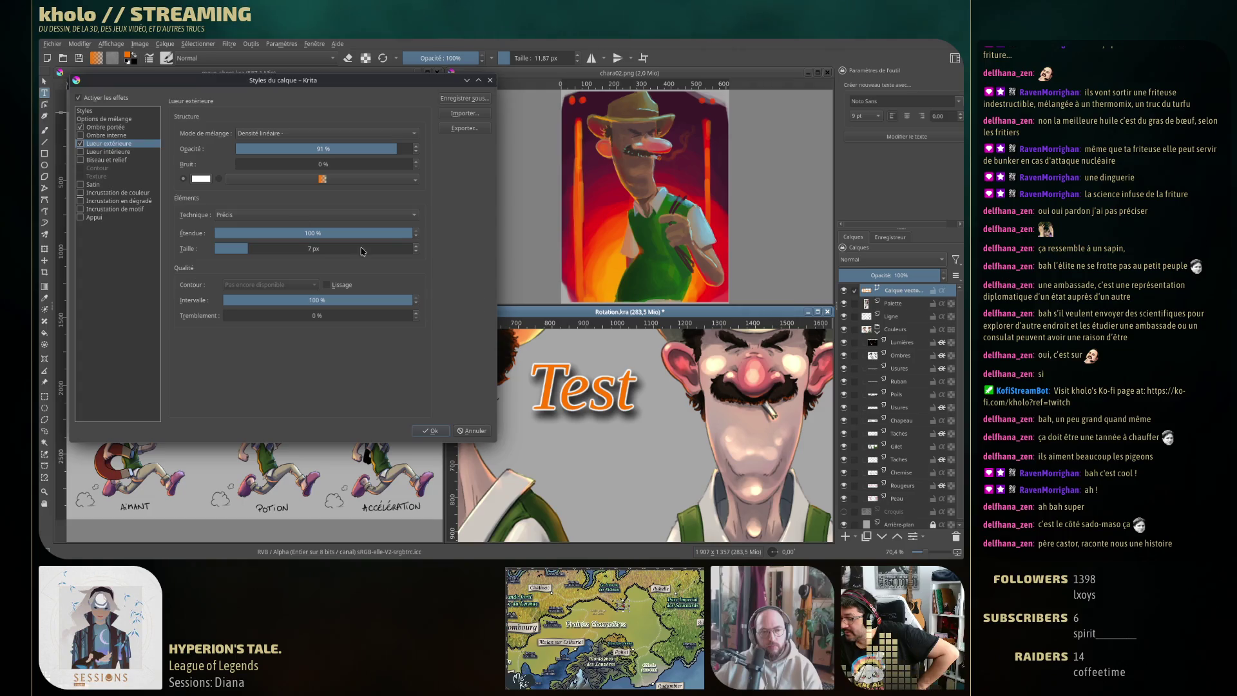
click(242, 247)
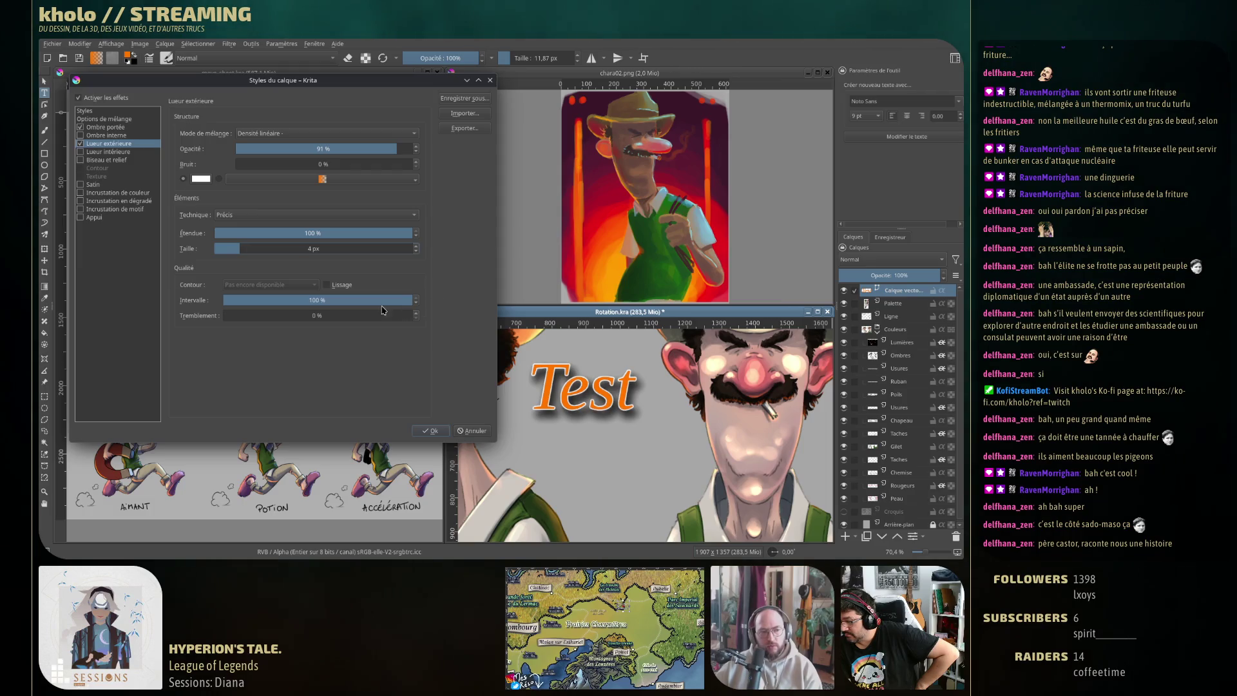
click(242, 248)
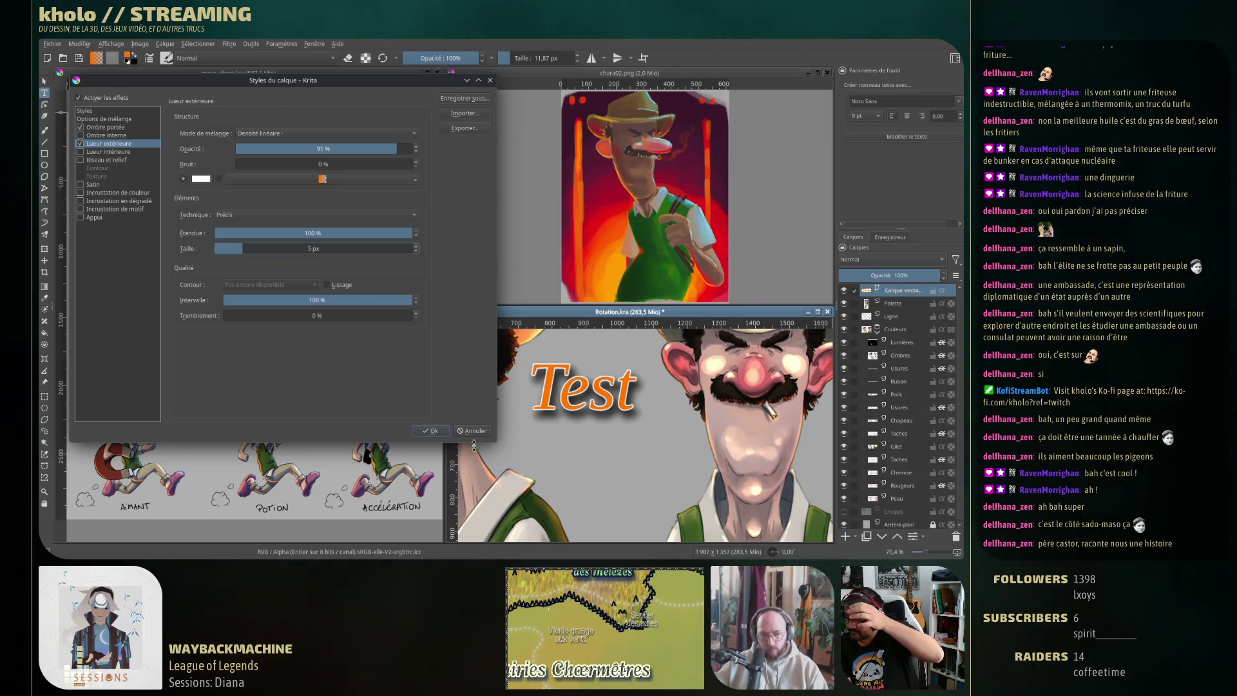
click(109, 151)
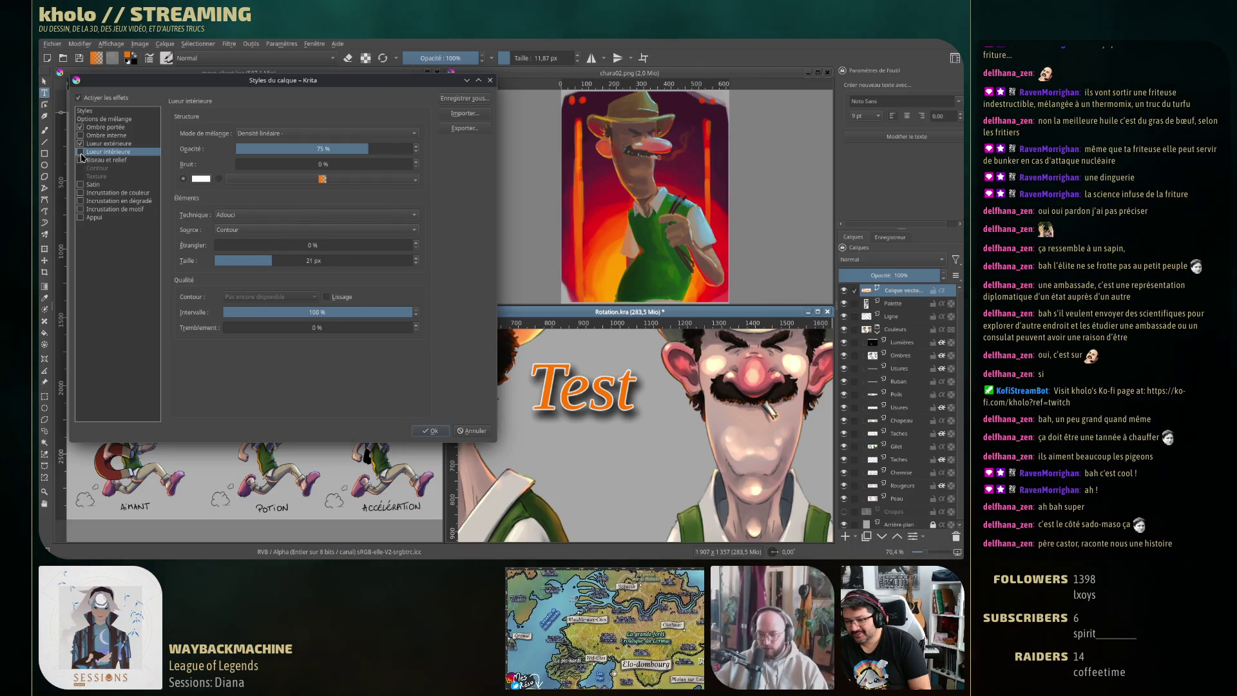
Set the inner glow to Précis technique, 3 px size, with a centre source
mouse_move(271, 261)
mouse_down()
mouse_move(235, 261)
mouse_move(359, 245)
mouse_up()
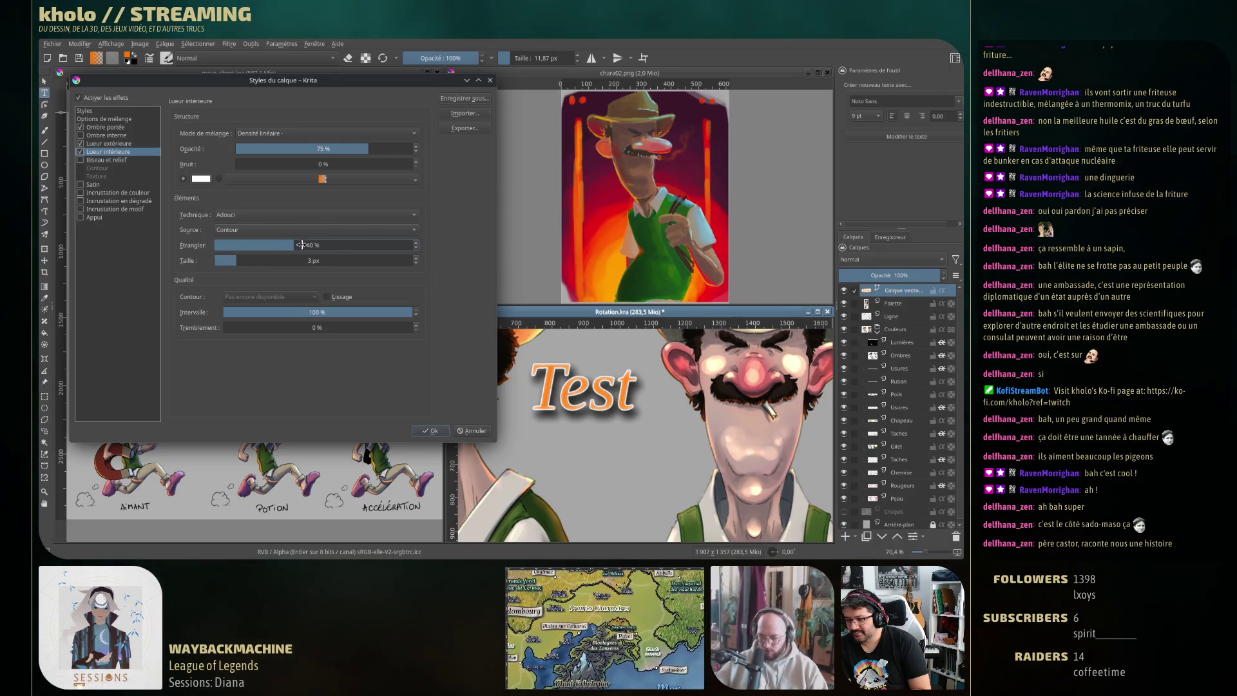
click(271, 215)
click(271, 227)
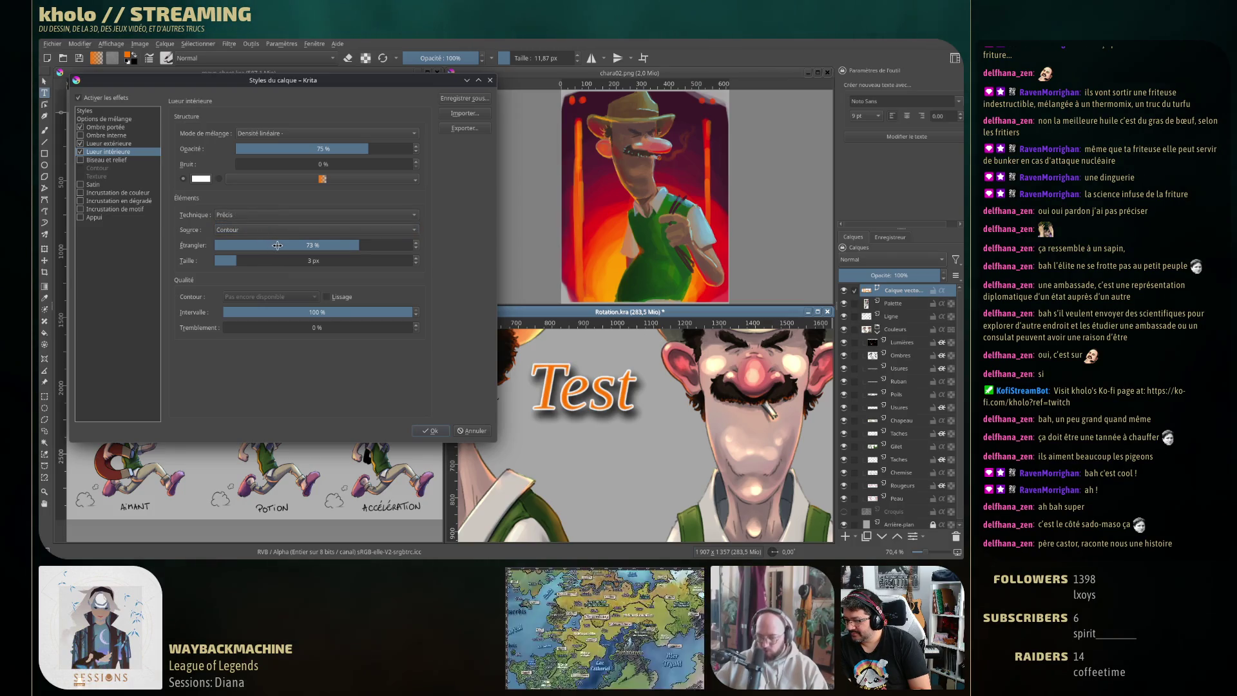
drag(359, 246, 384, 246)
click(276, 230)
click(275, 220)
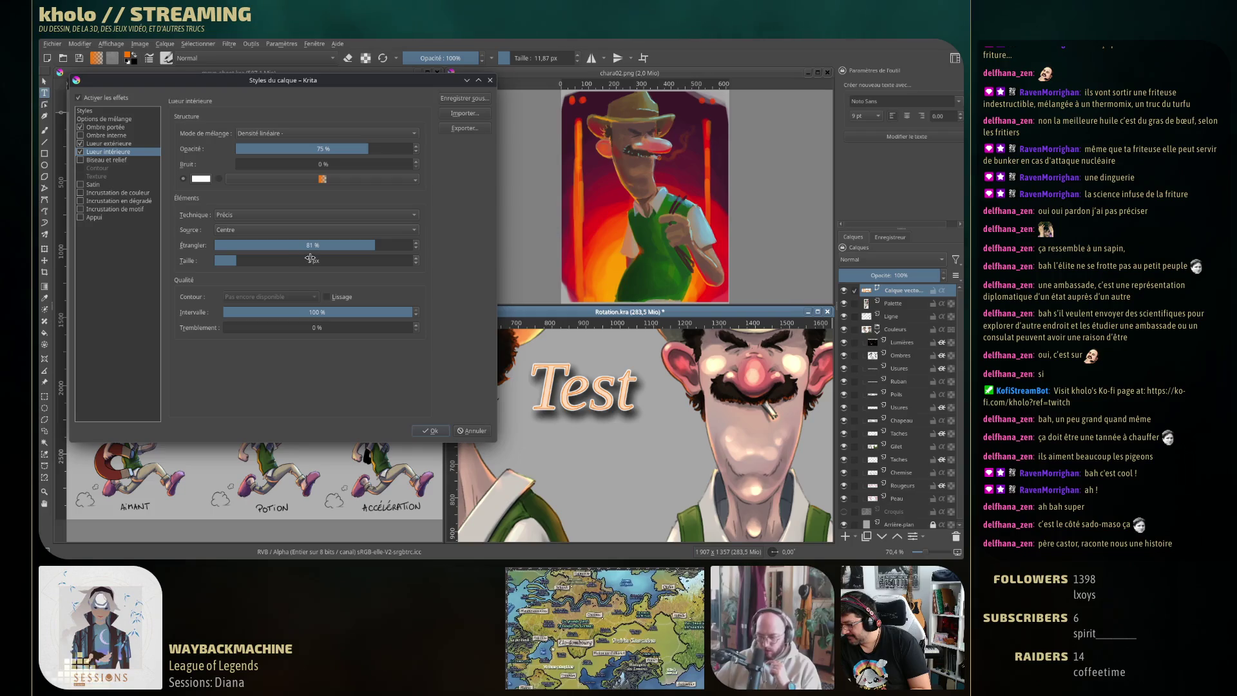
Push the inner glow choke to 100%, then cancel the layer style dialog
mouse_move(364, 243)
mouse_down()
mouse_move(324, 241)
mouse_move(381, 244)
mouse_up()
click(230, 259)
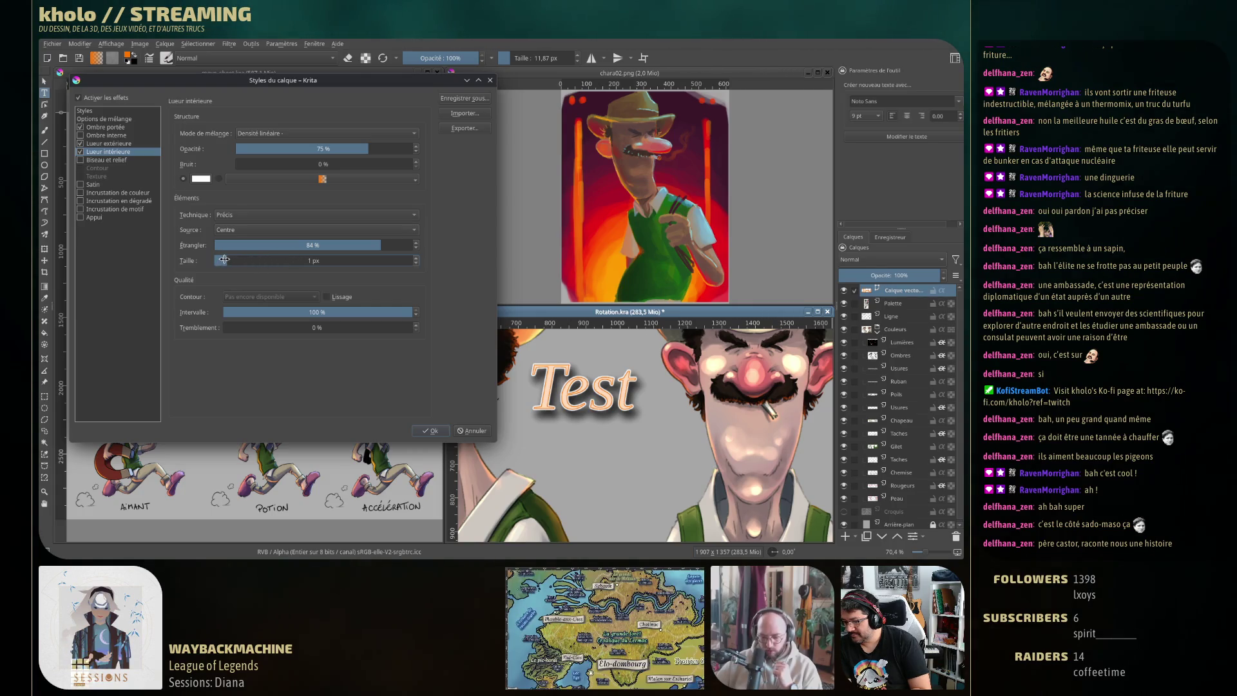
click(285, 246)
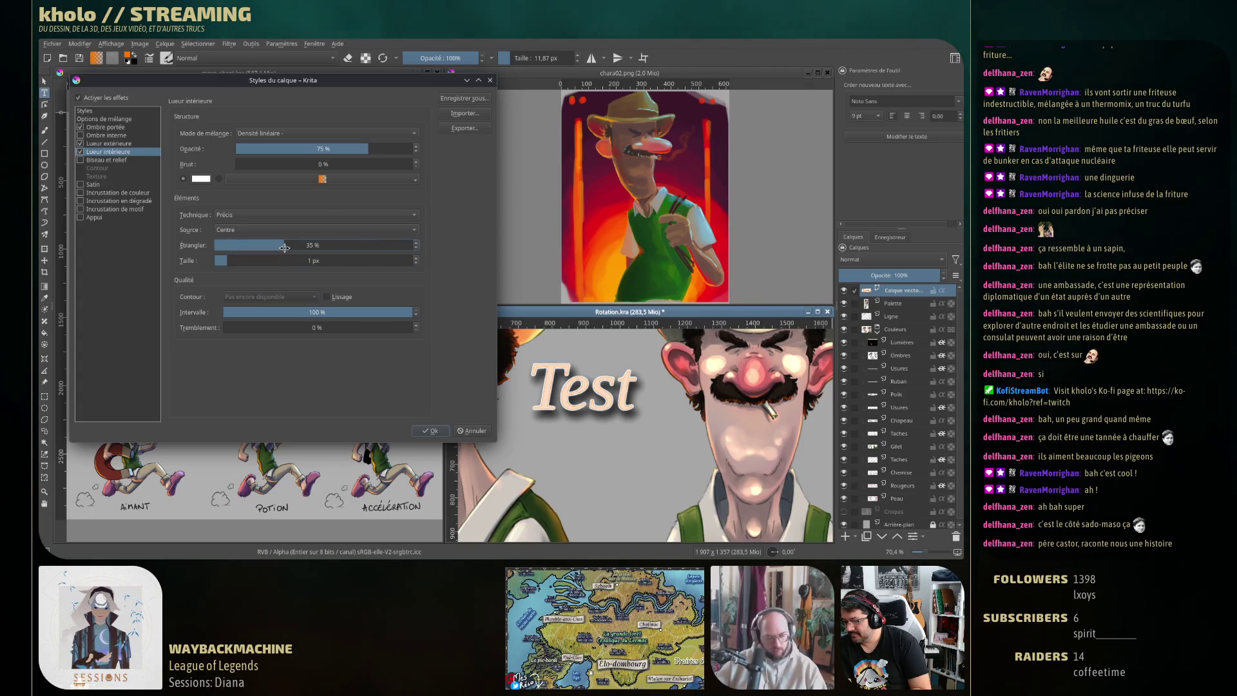
drag(284, 246, 382, 245)
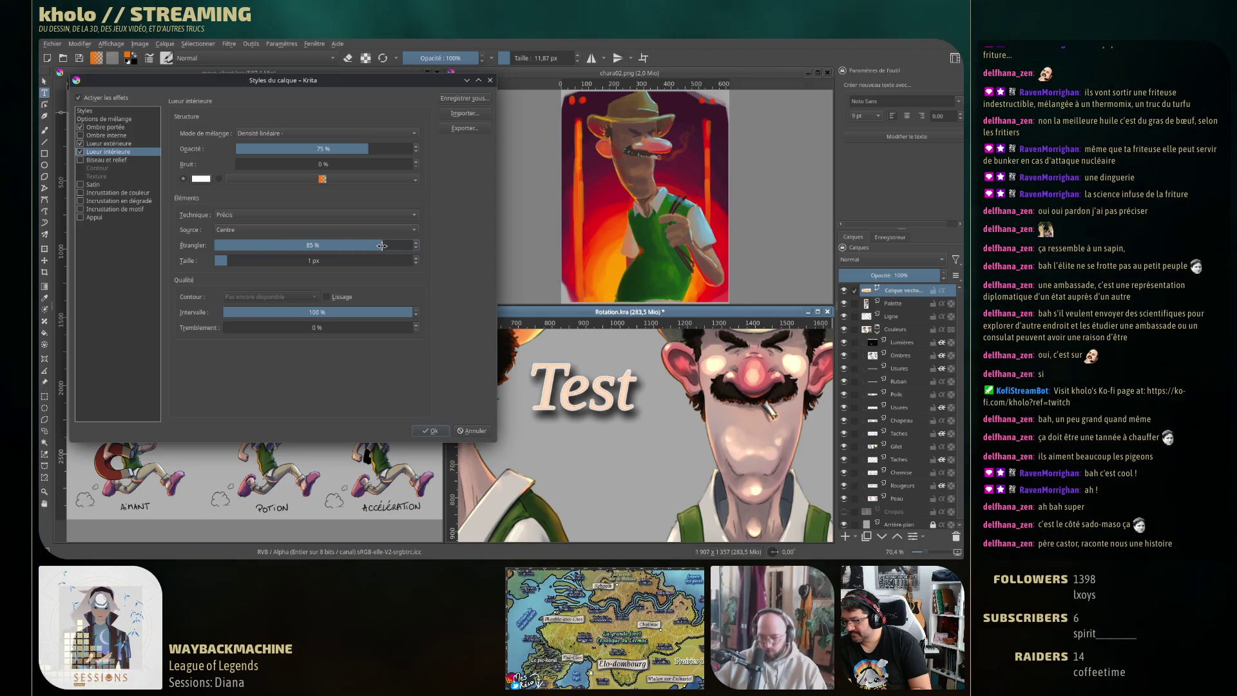
drag(382, 246, 437, 249)
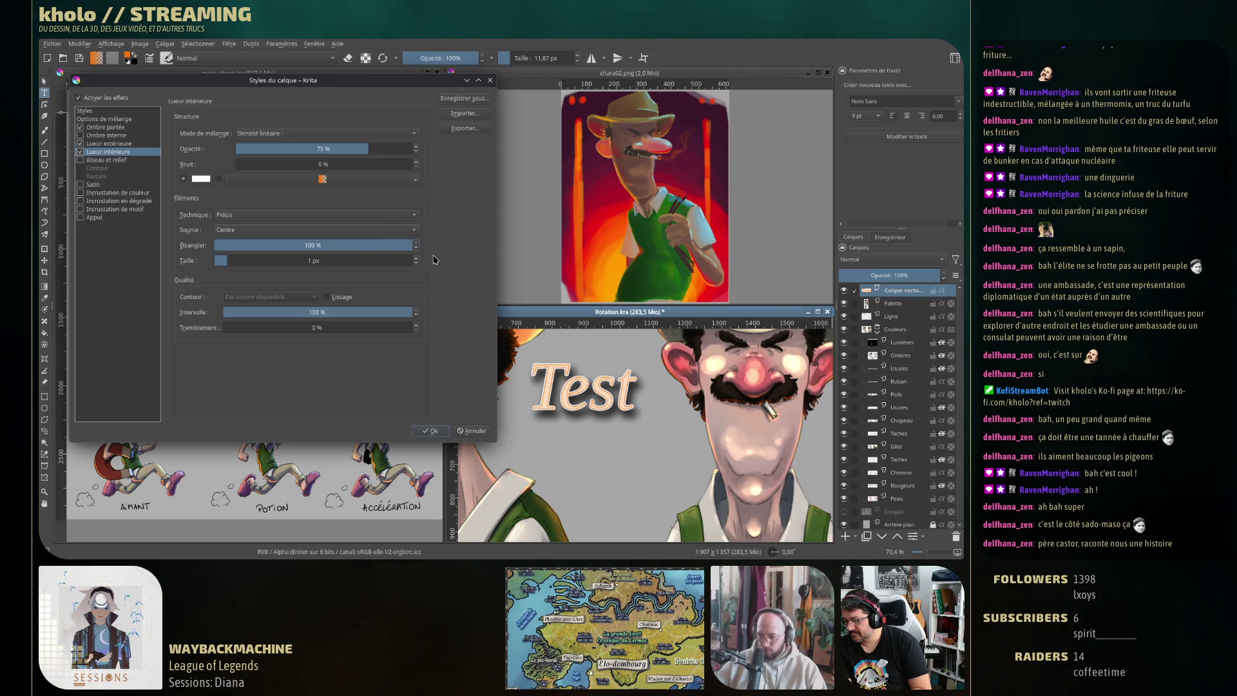
click(474, 431)
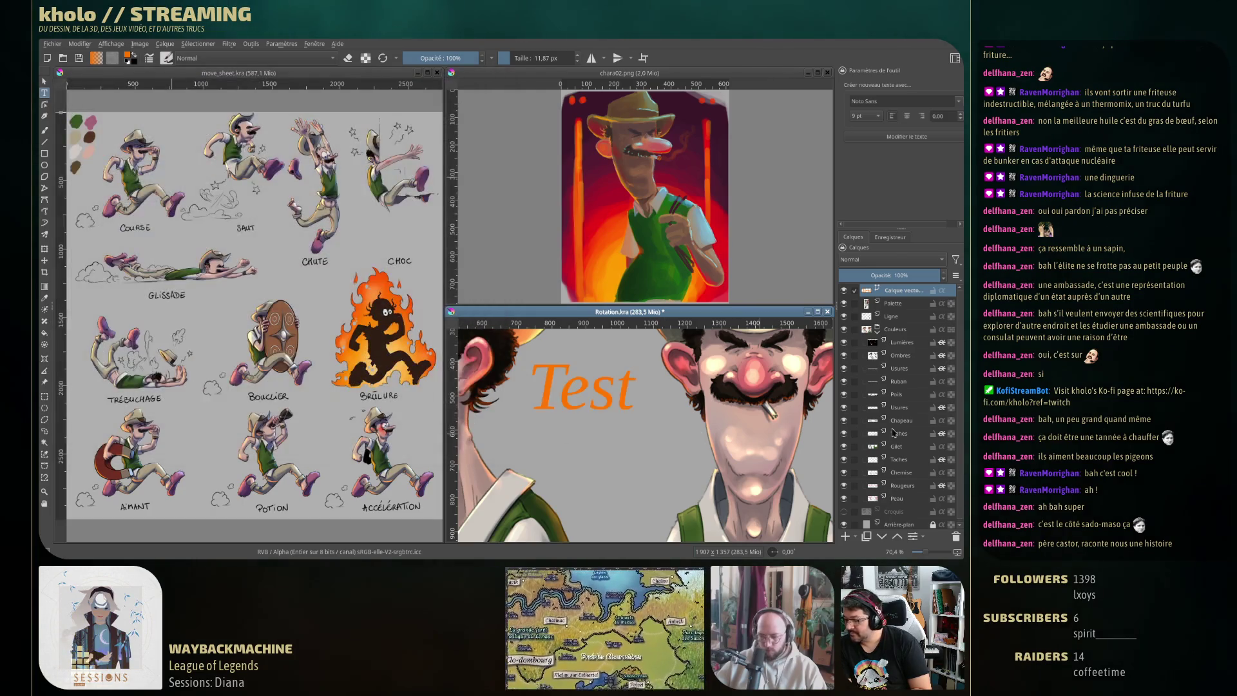
Delete the Test text layer and zoom out on the Rotation canvas
click(957, 536)
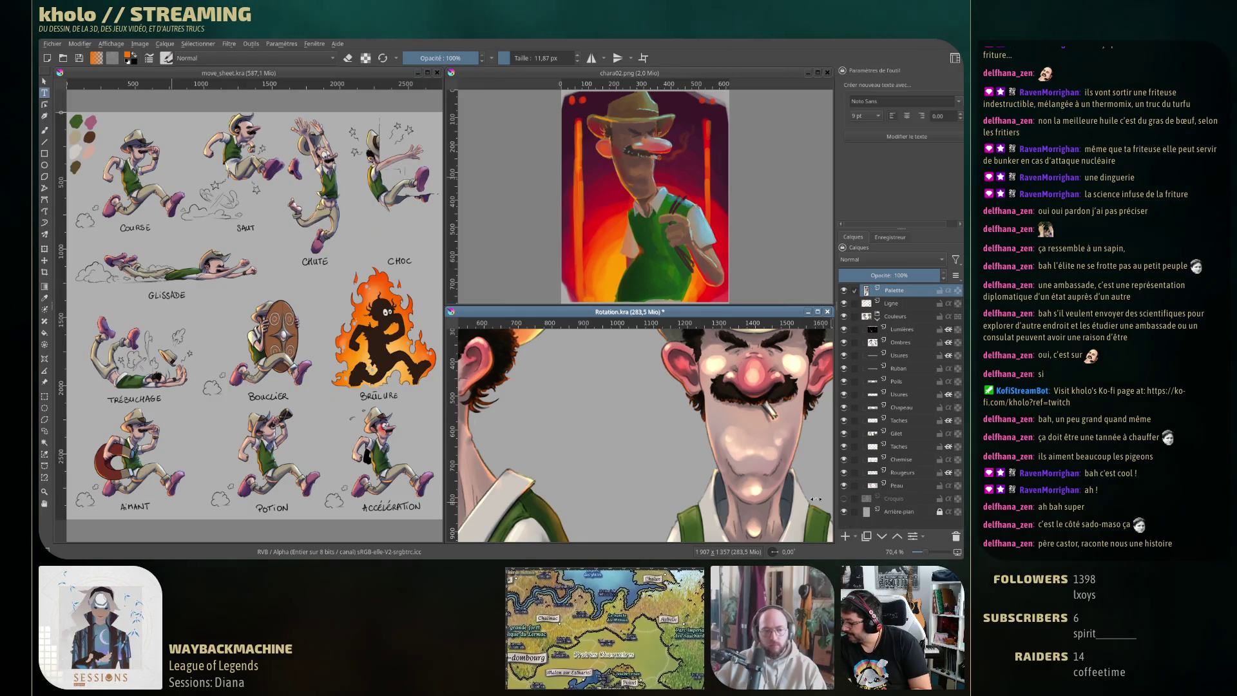
scroll(615, 417, down, 5)
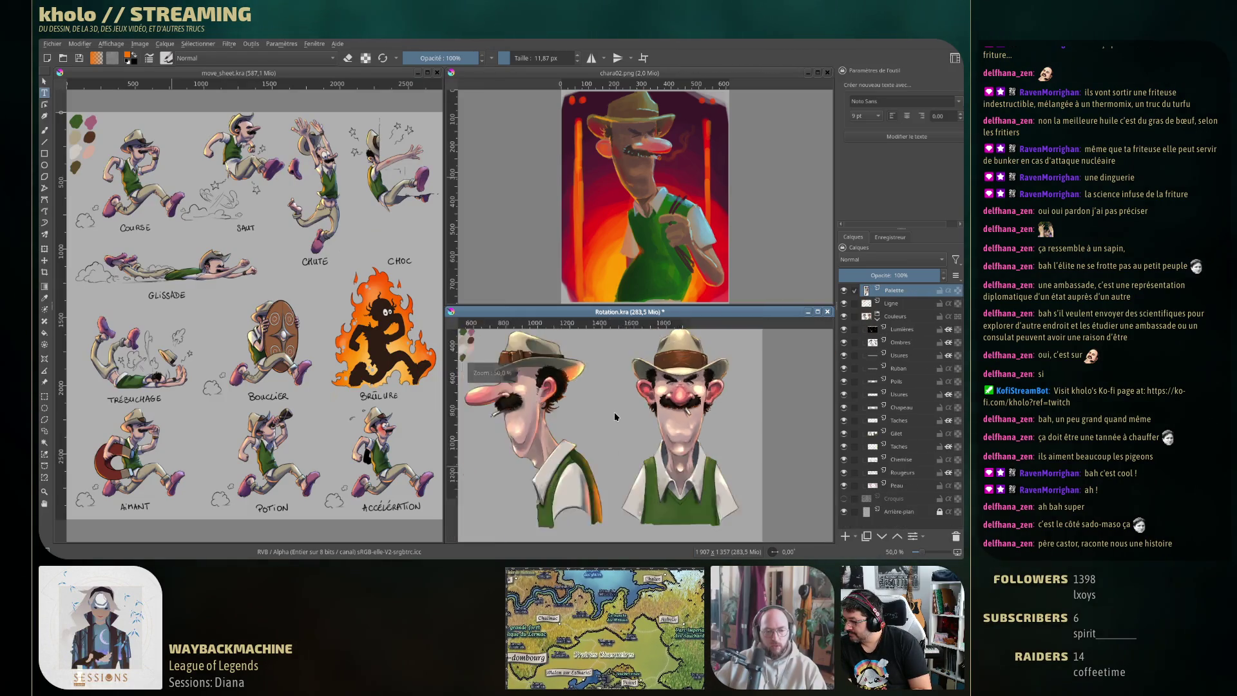
drag(647, 427, 654, 422)
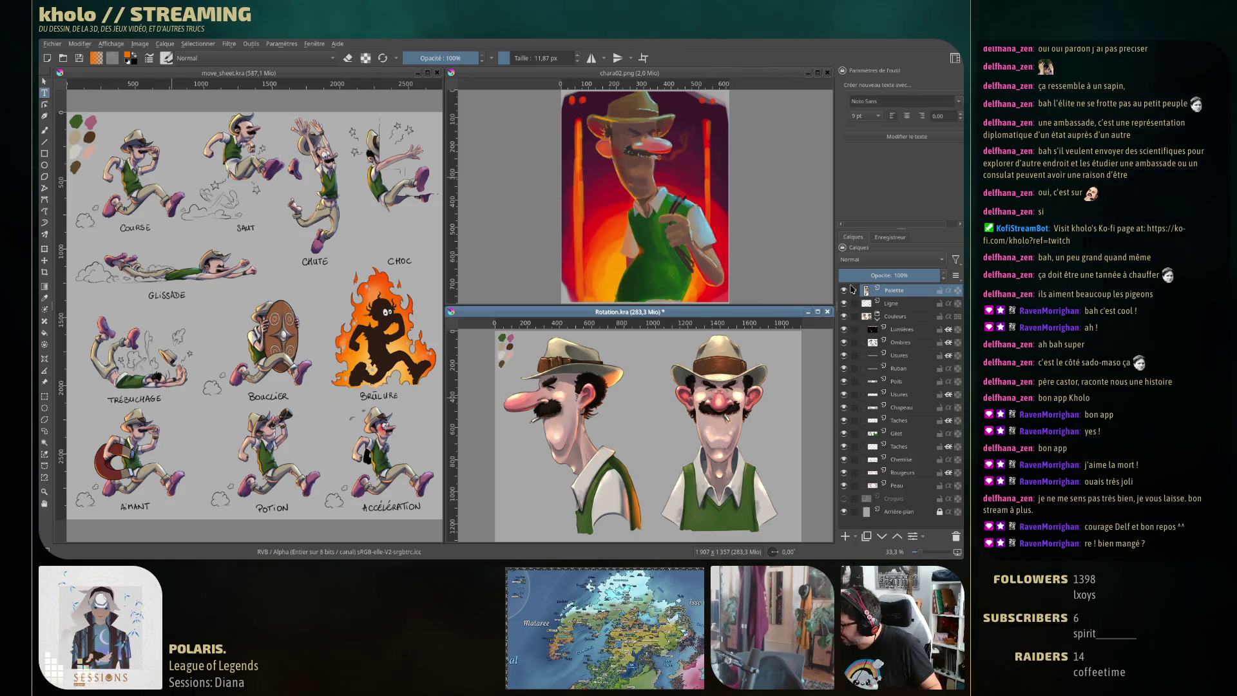
Save Rotation.kra and start a new 3508 × 4960 px, 300 ppi document
key(ctrl+s)
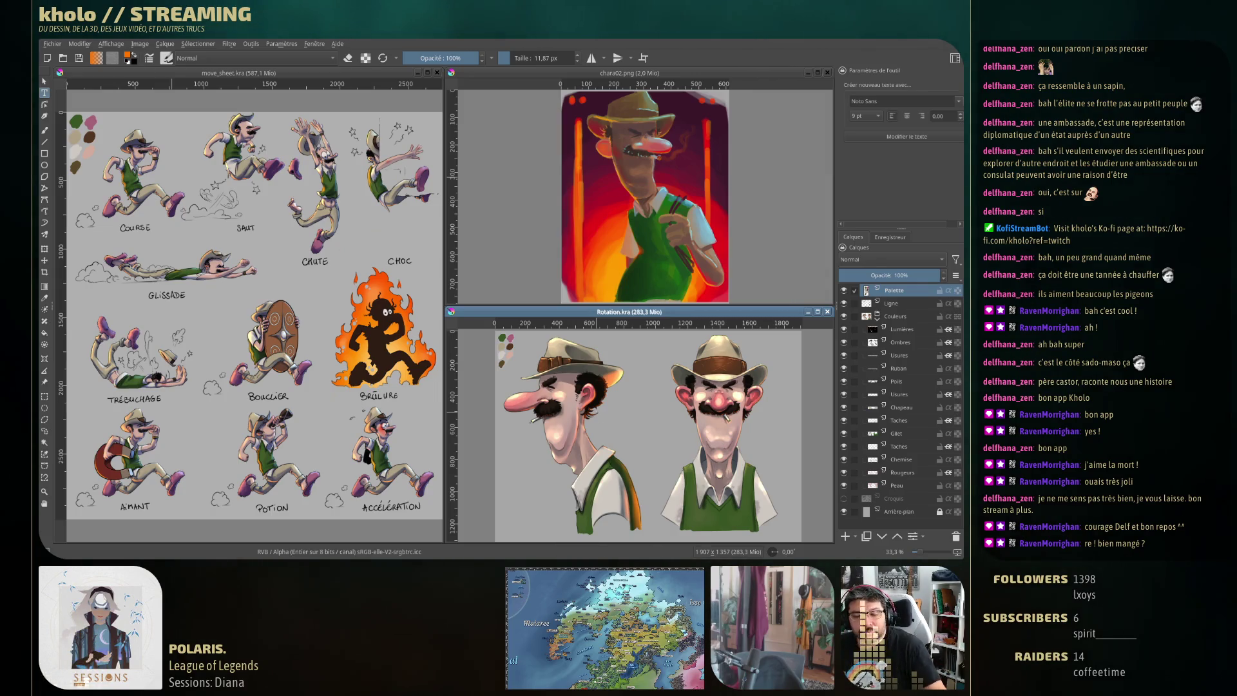
key(ctrl+n)
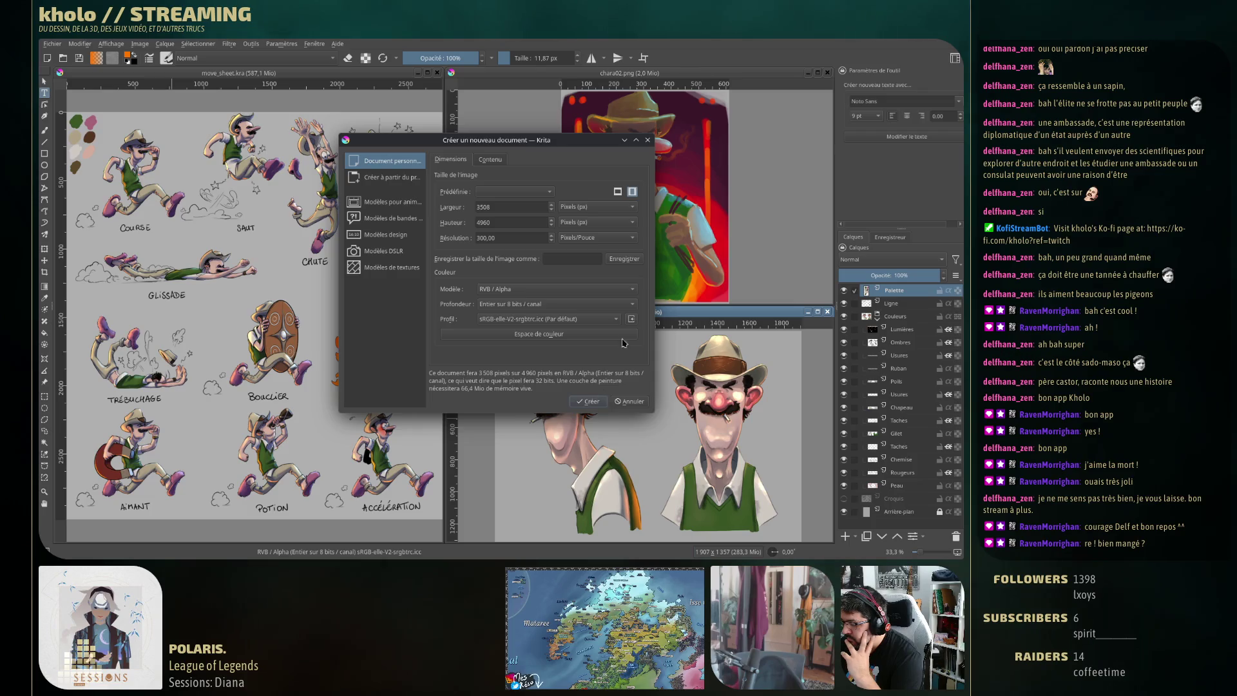
Create the 3508 × 4960 canvas and position its window over the move sheet
click(590, 402)
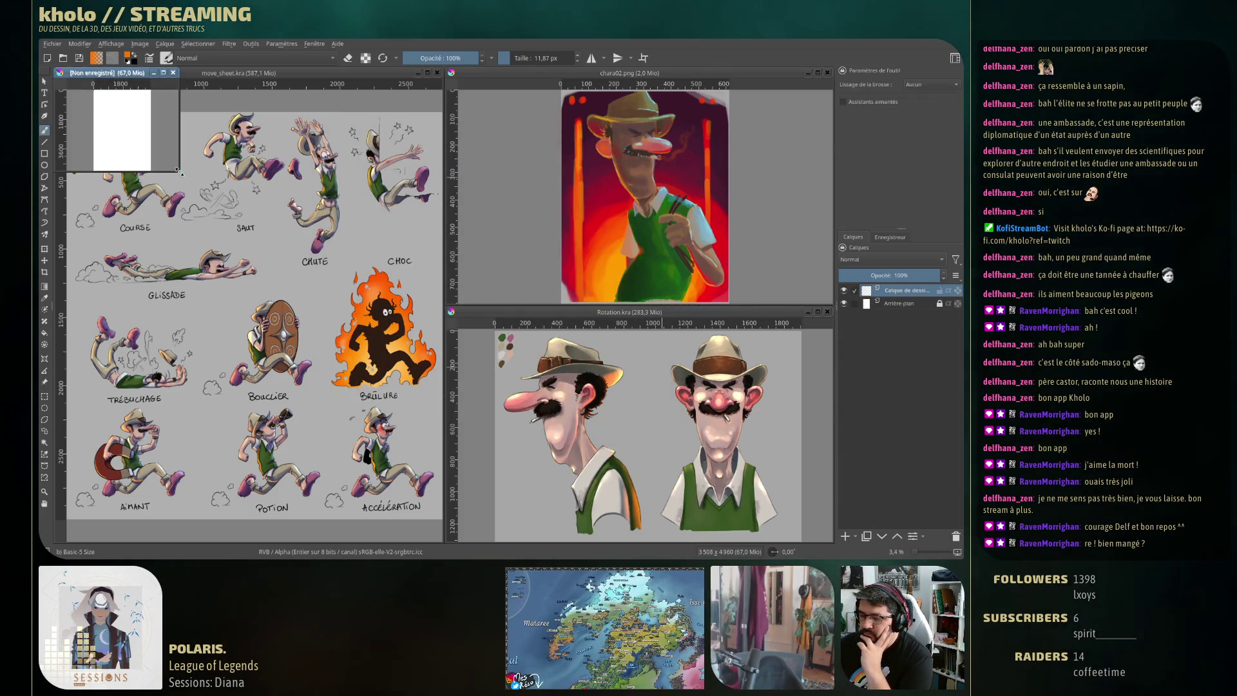
drag(179, 171, 398, 356)
drag(310, 75, 514, 189)
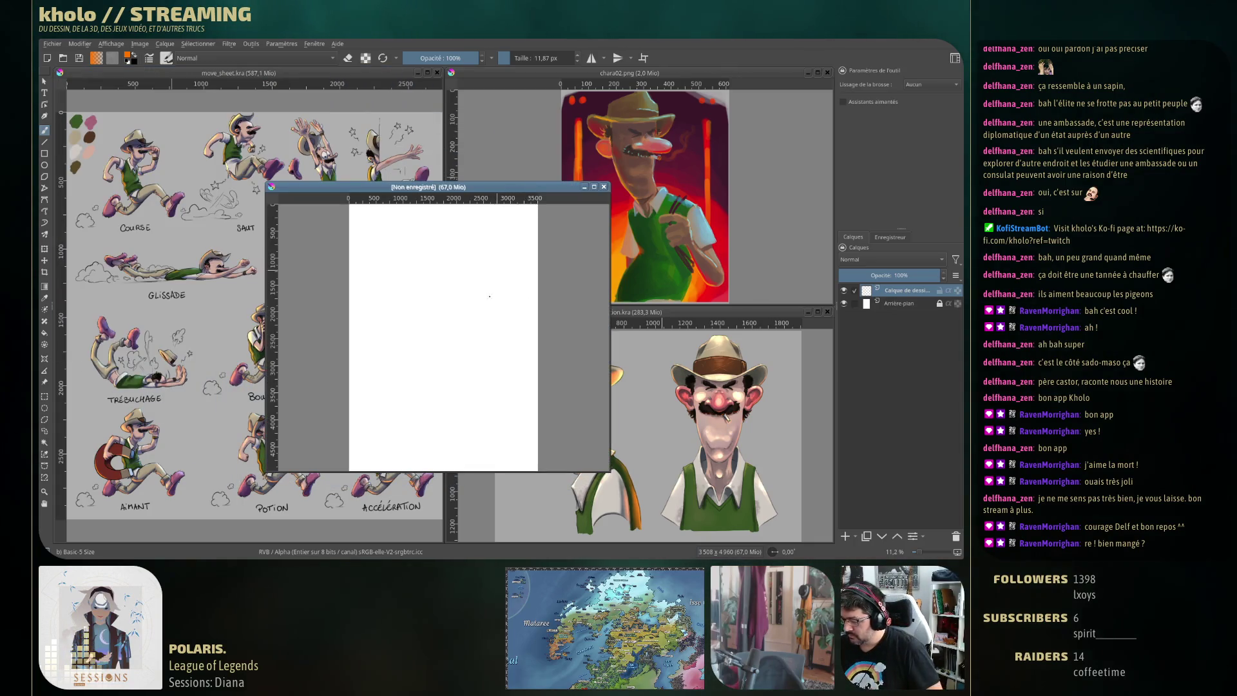
drag(607, 472, 538, 419)
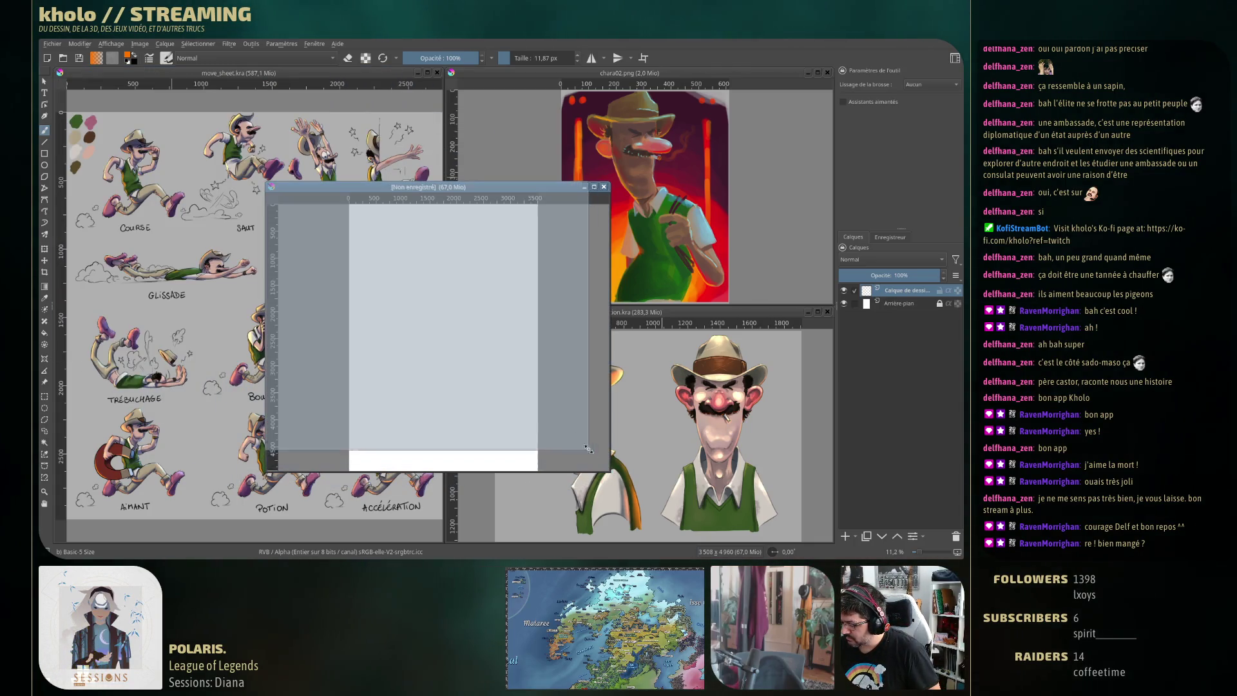
drag(469, 195, 422, 317)
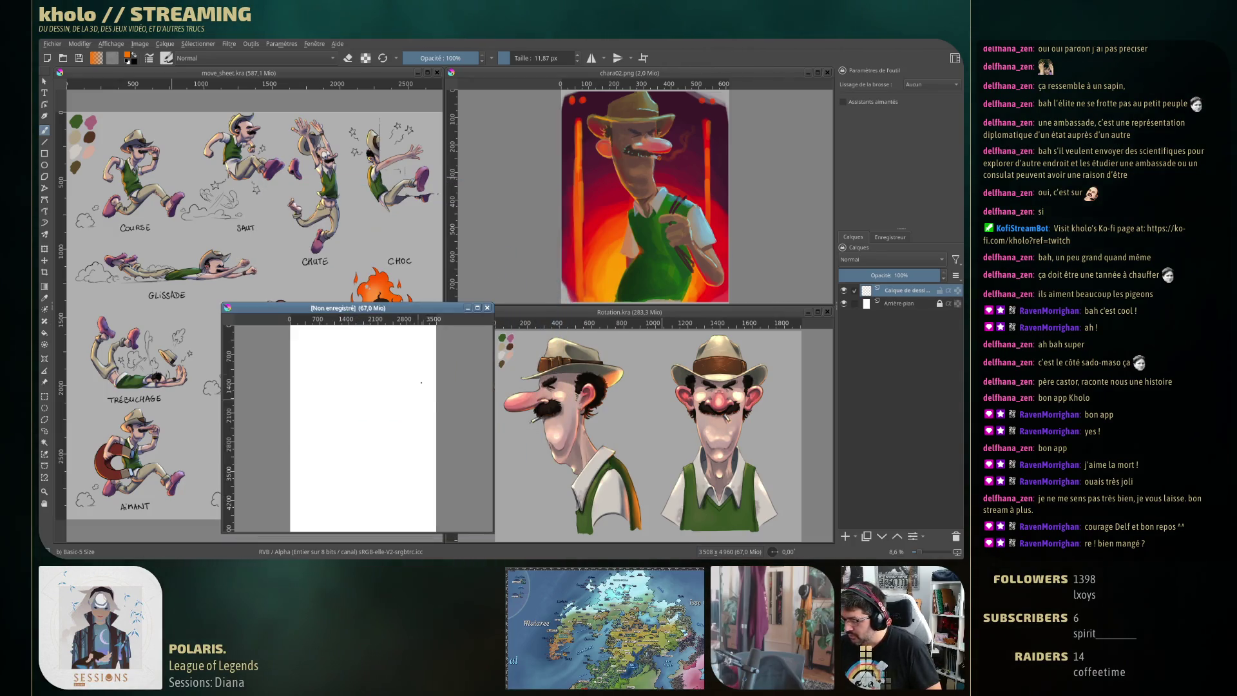
drag(433, 308, 425, 232)
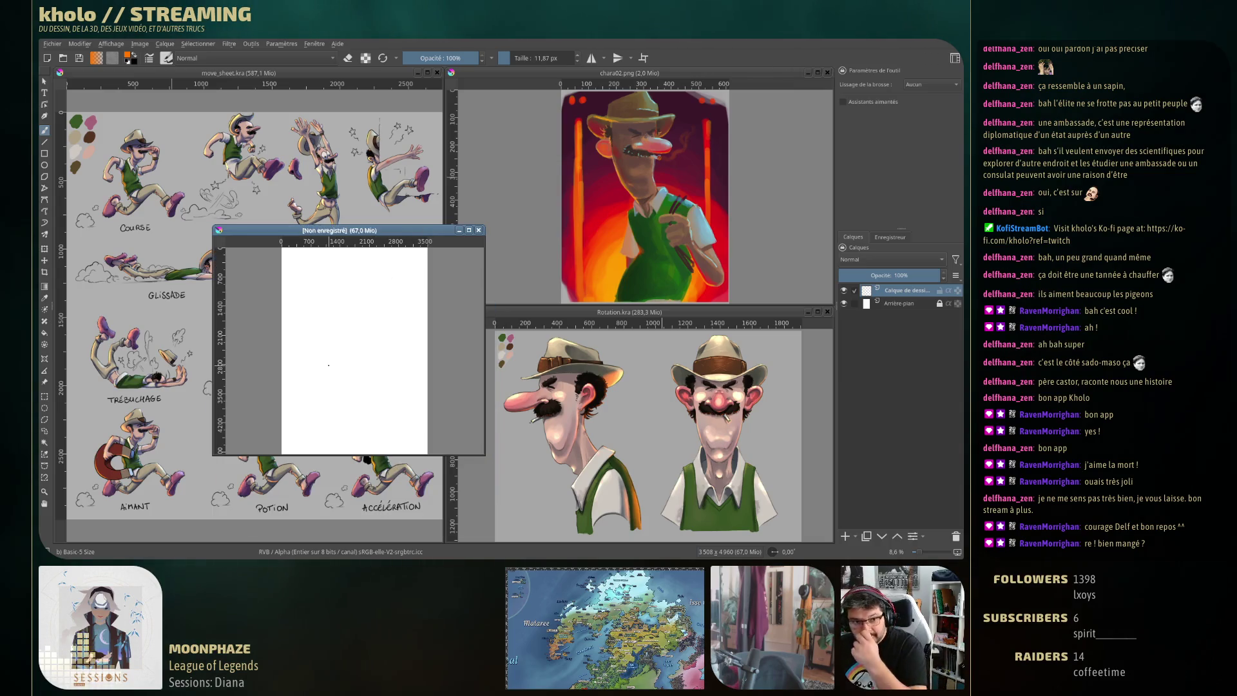
Select the new canvas's Arrière-plan layer for a lightness adjustment
click(328, 365)
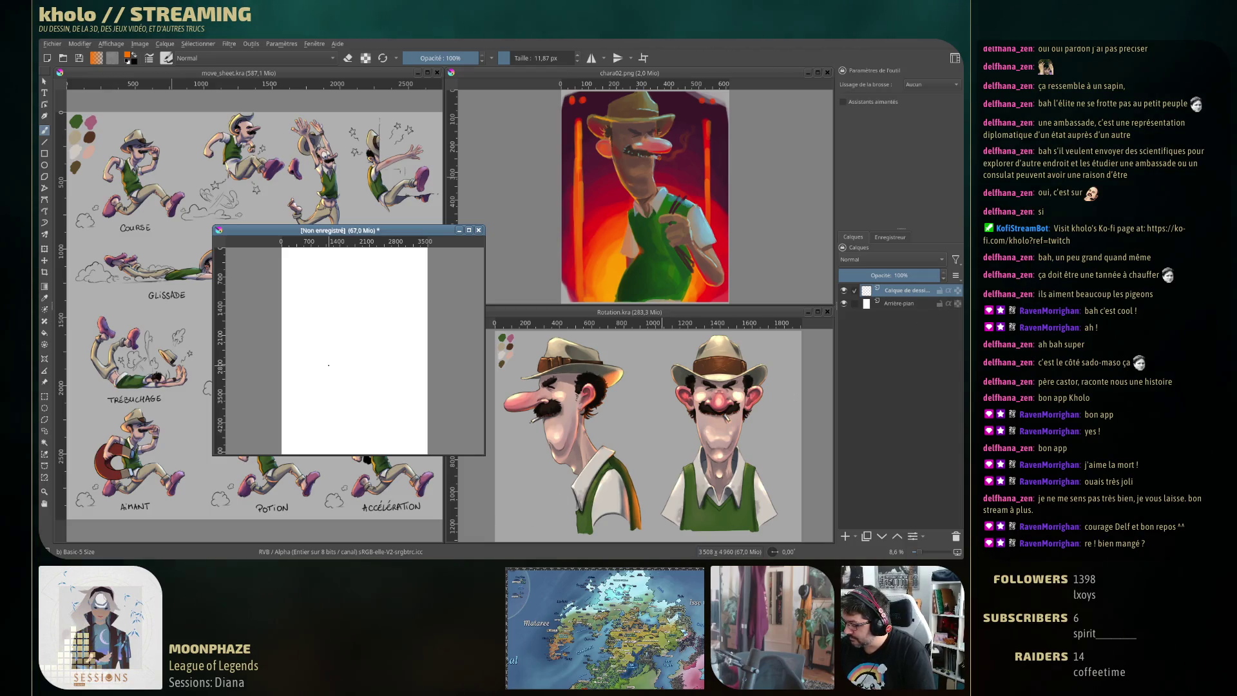
click(907, 305)
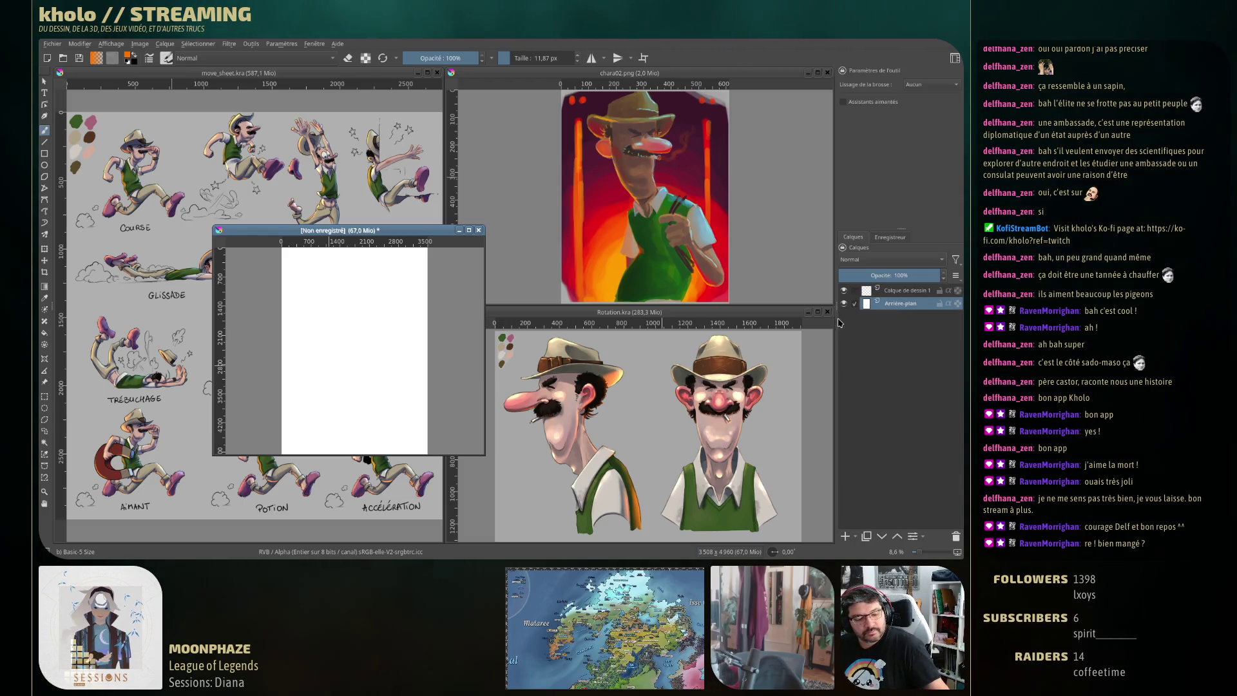
key(ctrl+u)
Darken the white background to light grey with lightness -36
drag(625, 258, 576, 262)
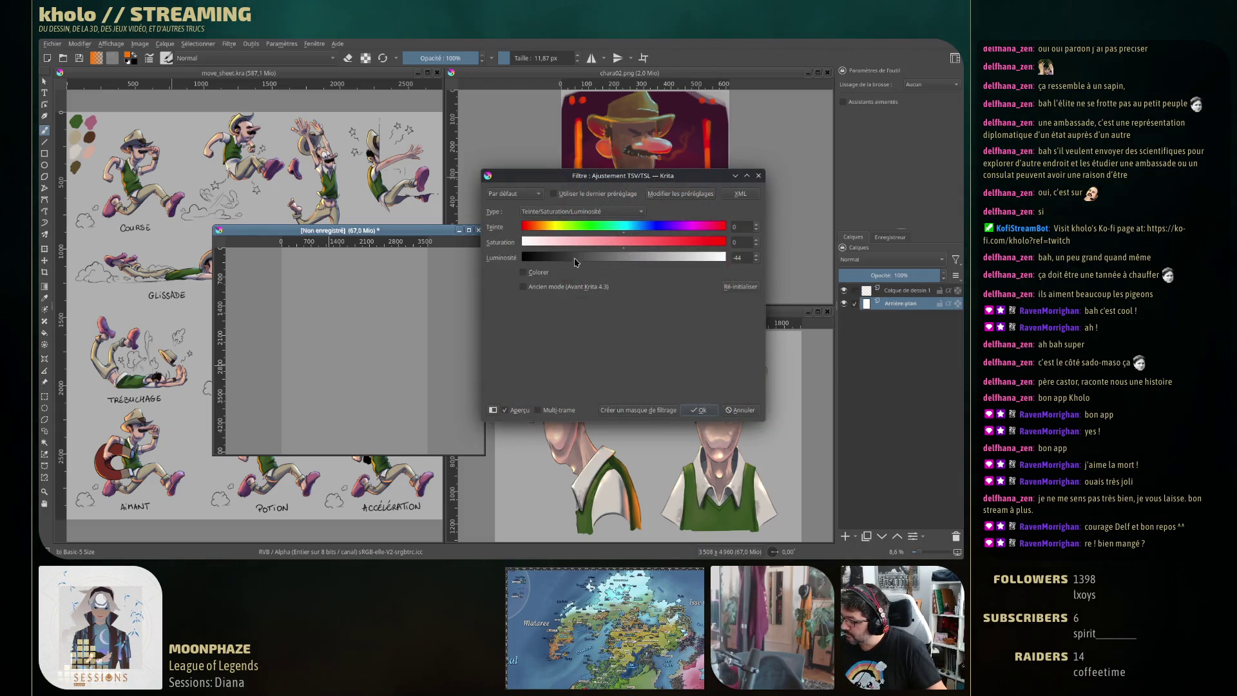
click(594, 257)
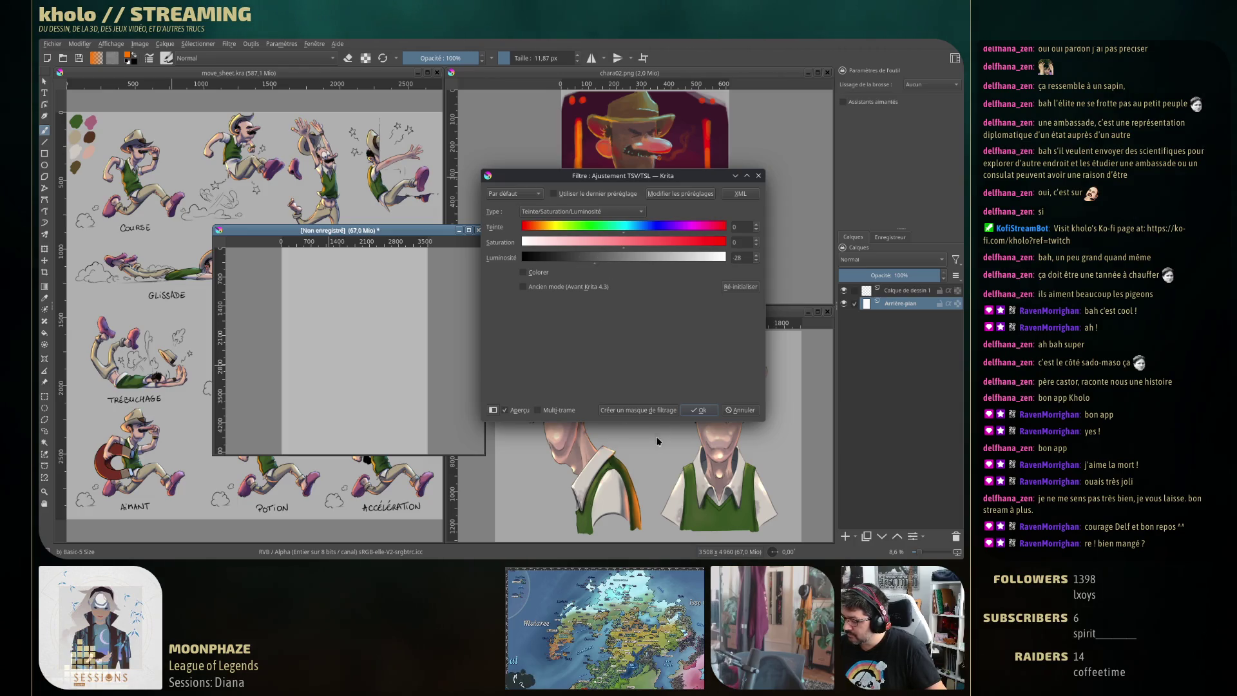
drag(593, 260, 590, 262)
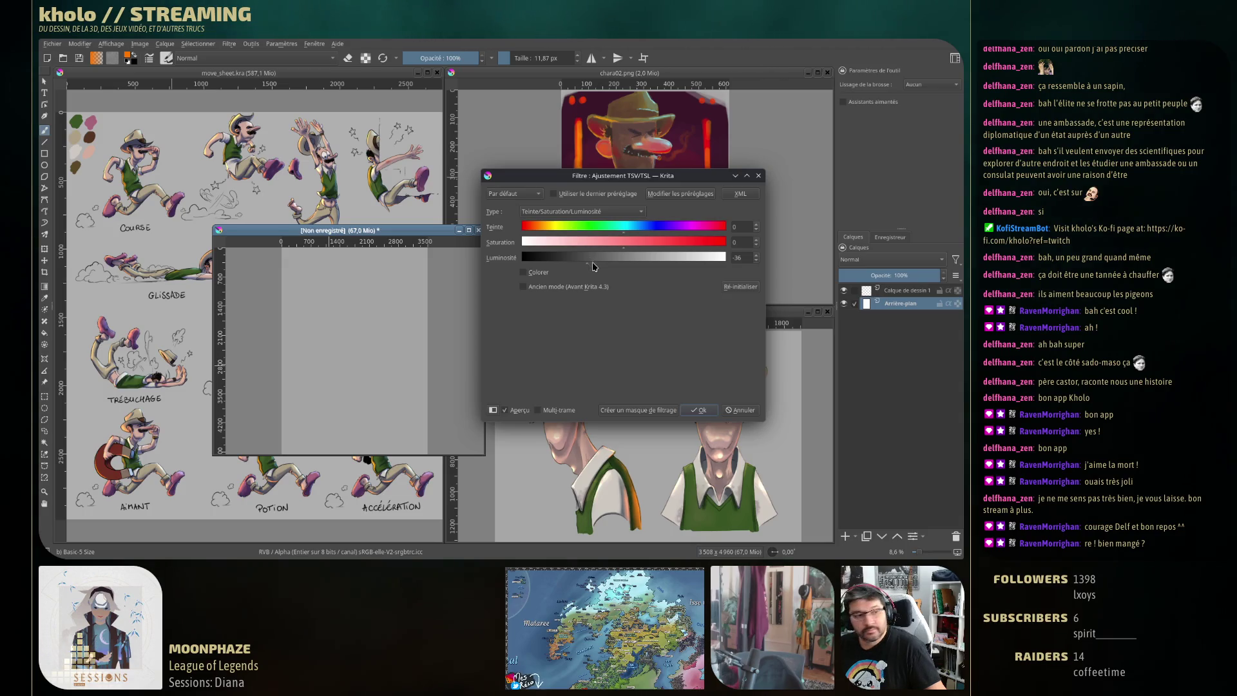
key(Return)
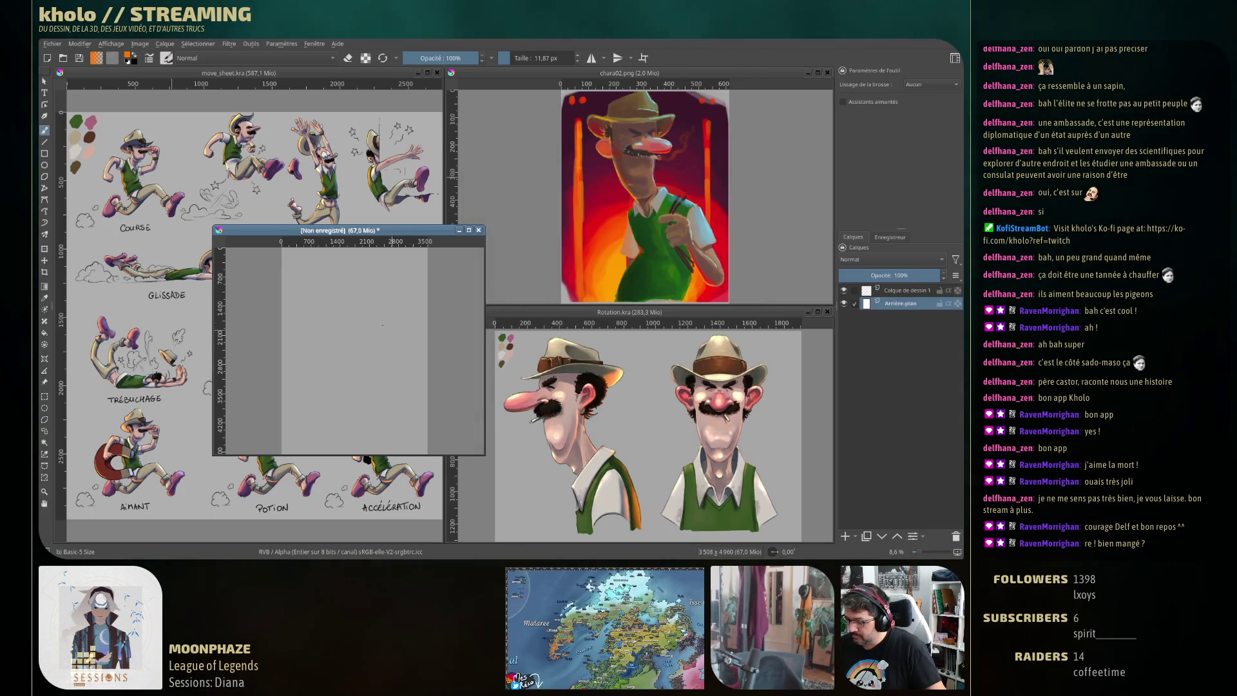
Select the drawing layer, reset colours to black and white, and pick the c) Pencil-2 brush
key(ctrl+v)
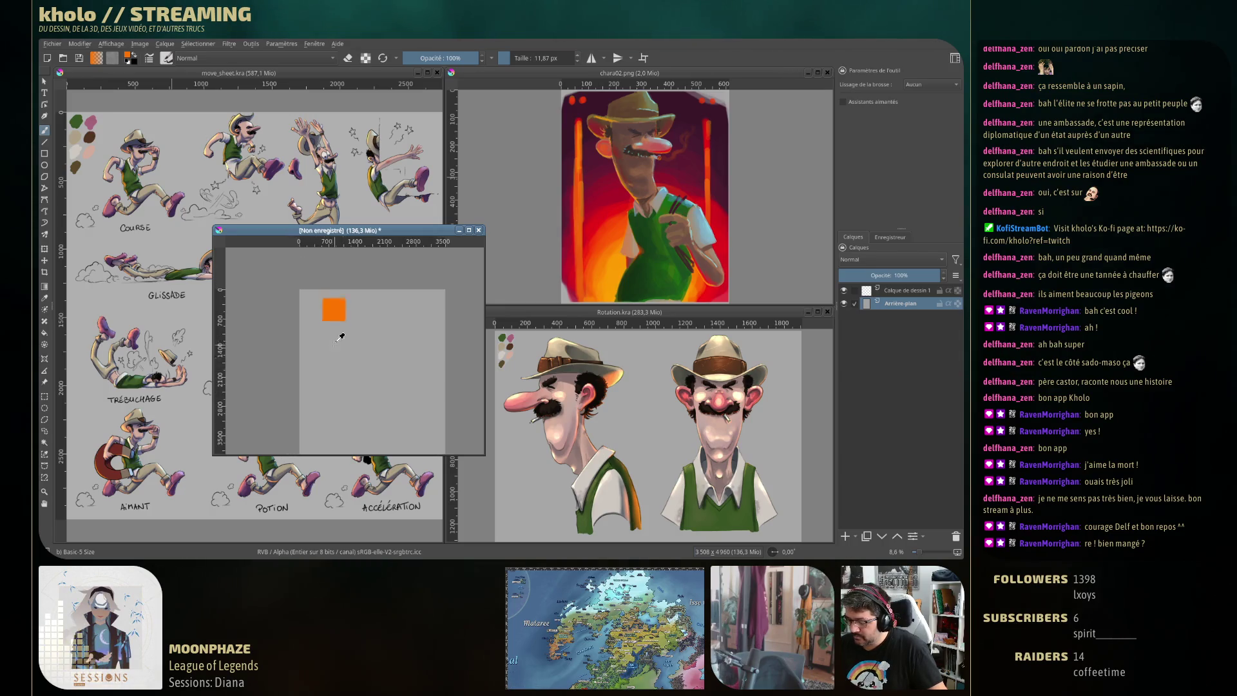
scroll(378, 310, up, 5)
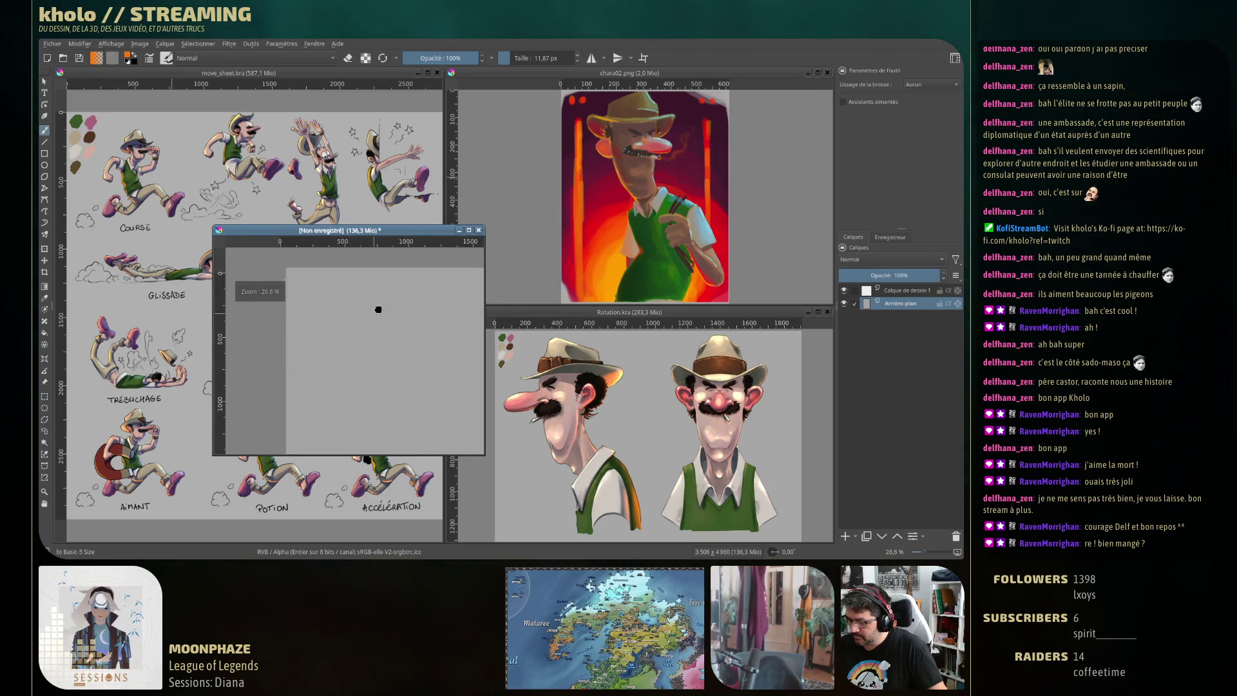
scroll(378, 309, up, 2)
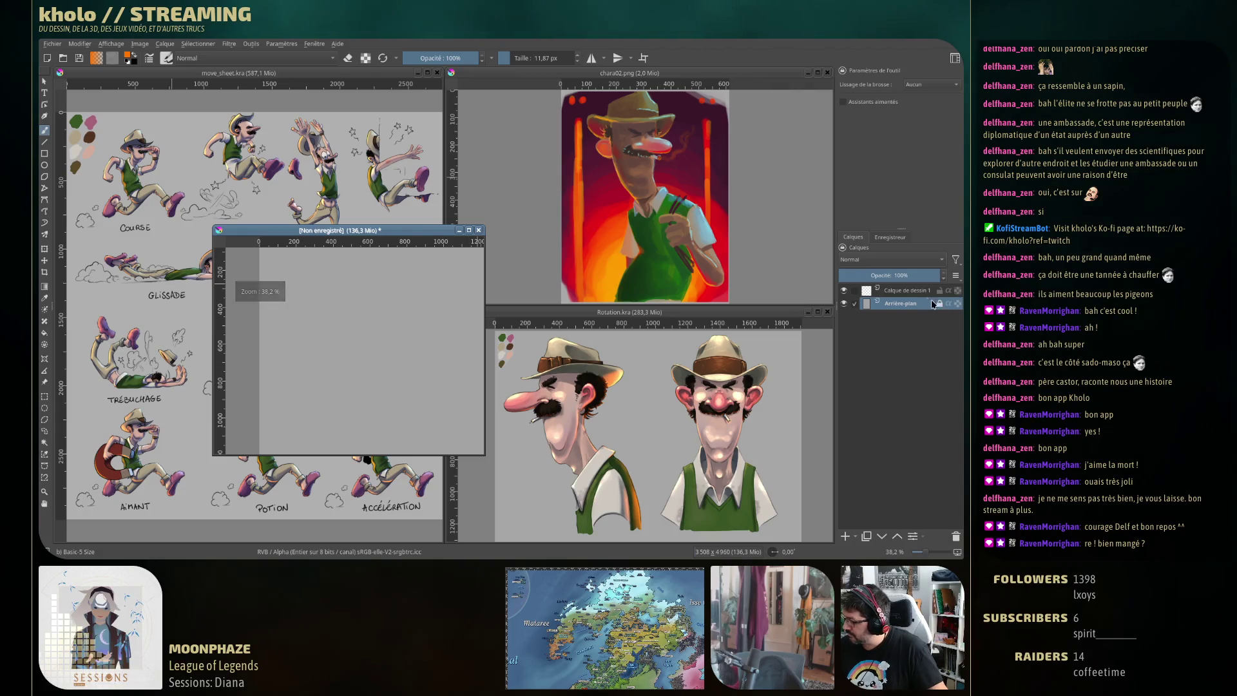
click(902, 290)
drag(273, 320, 315, 359)
key(d)
right_click(325, 348)
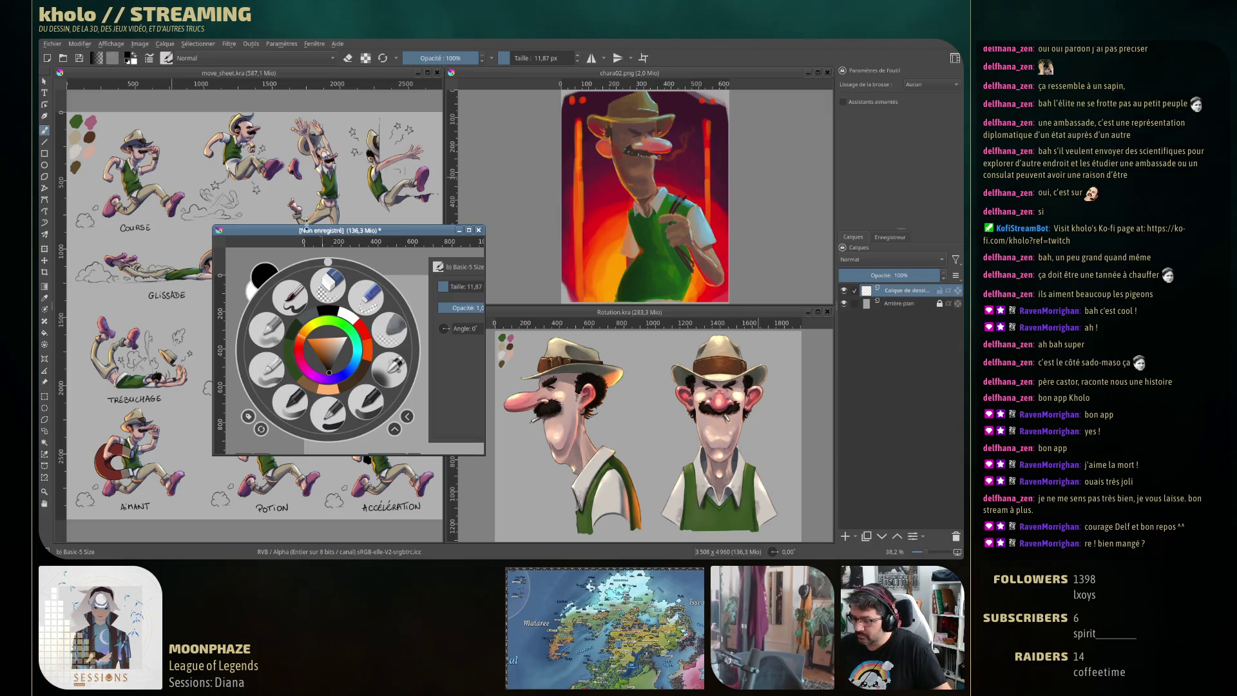
click(166, 58)
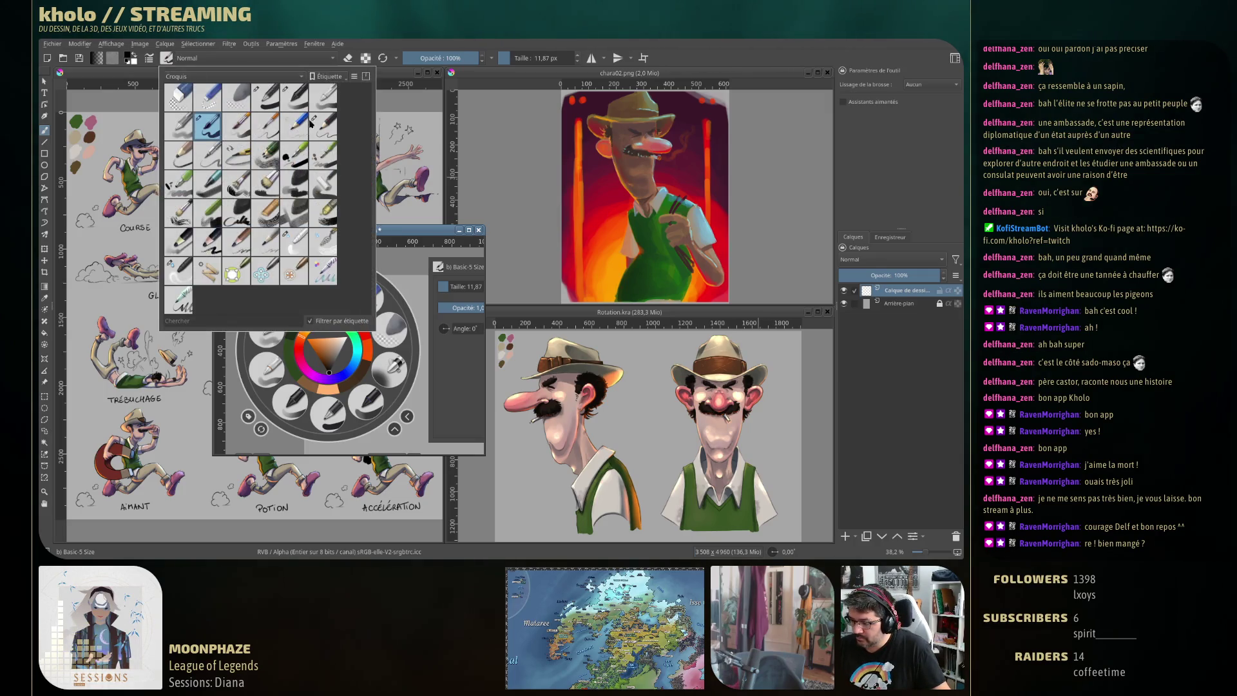
click(329, 131)
click(422, 406)
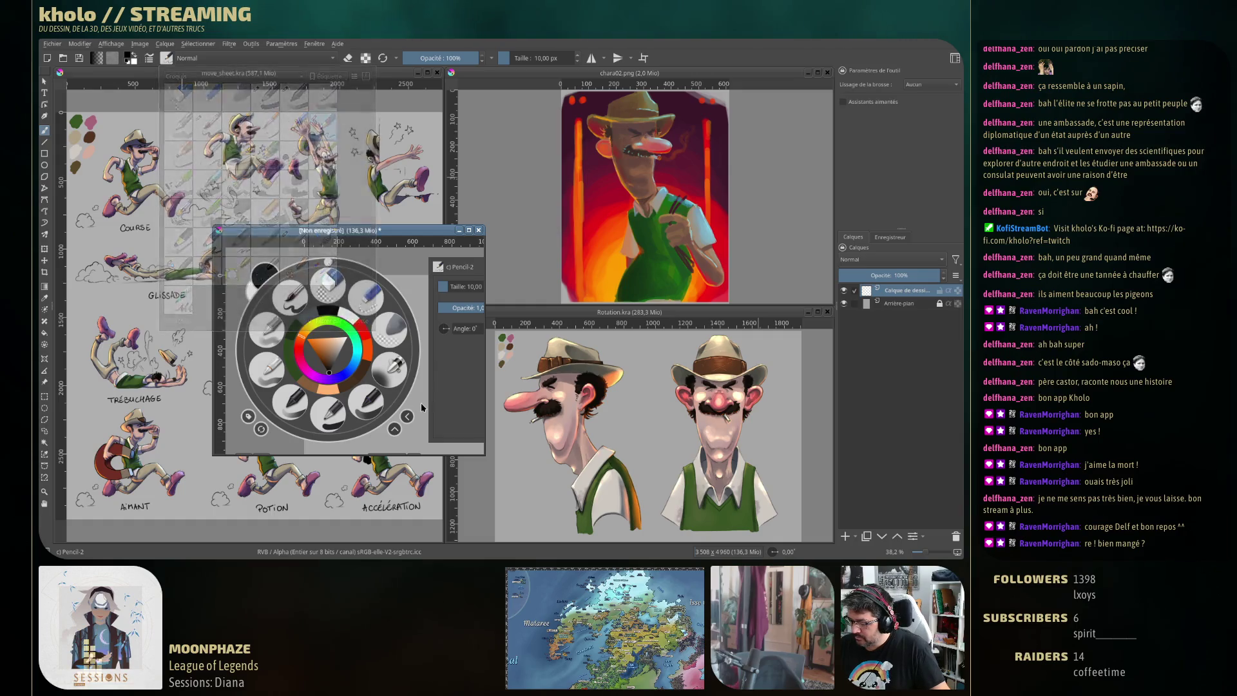
click(349, 269)
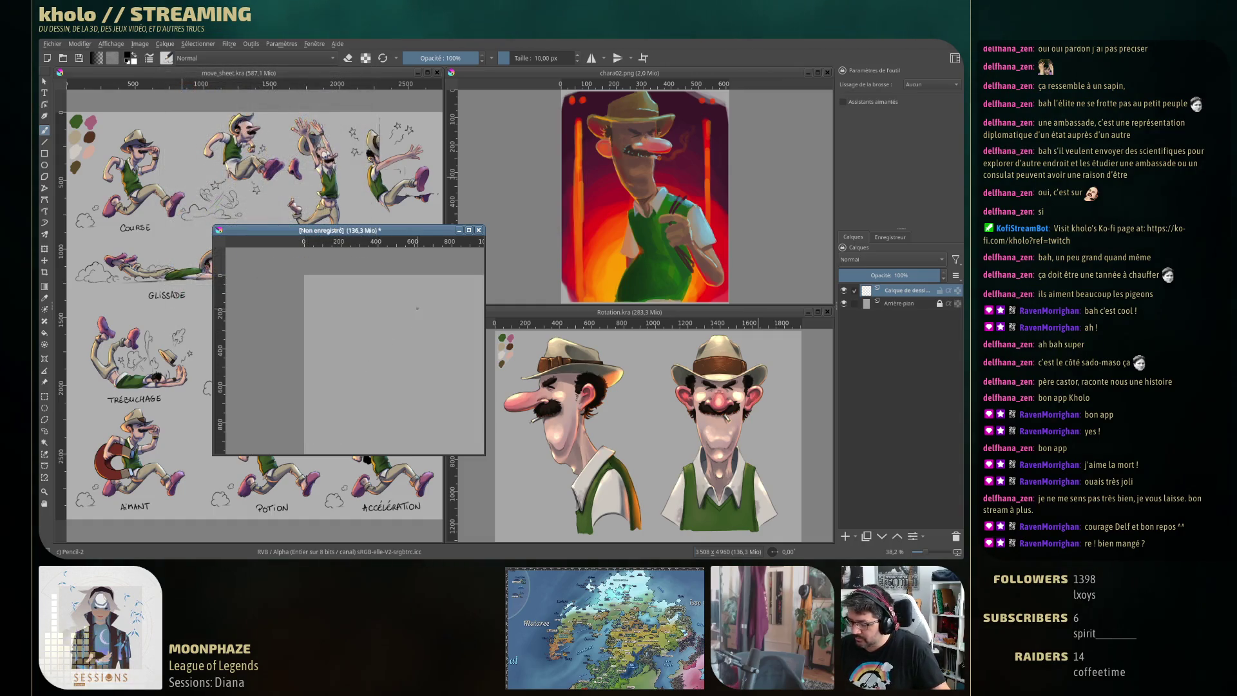
scroll(357, 316, up, 1)
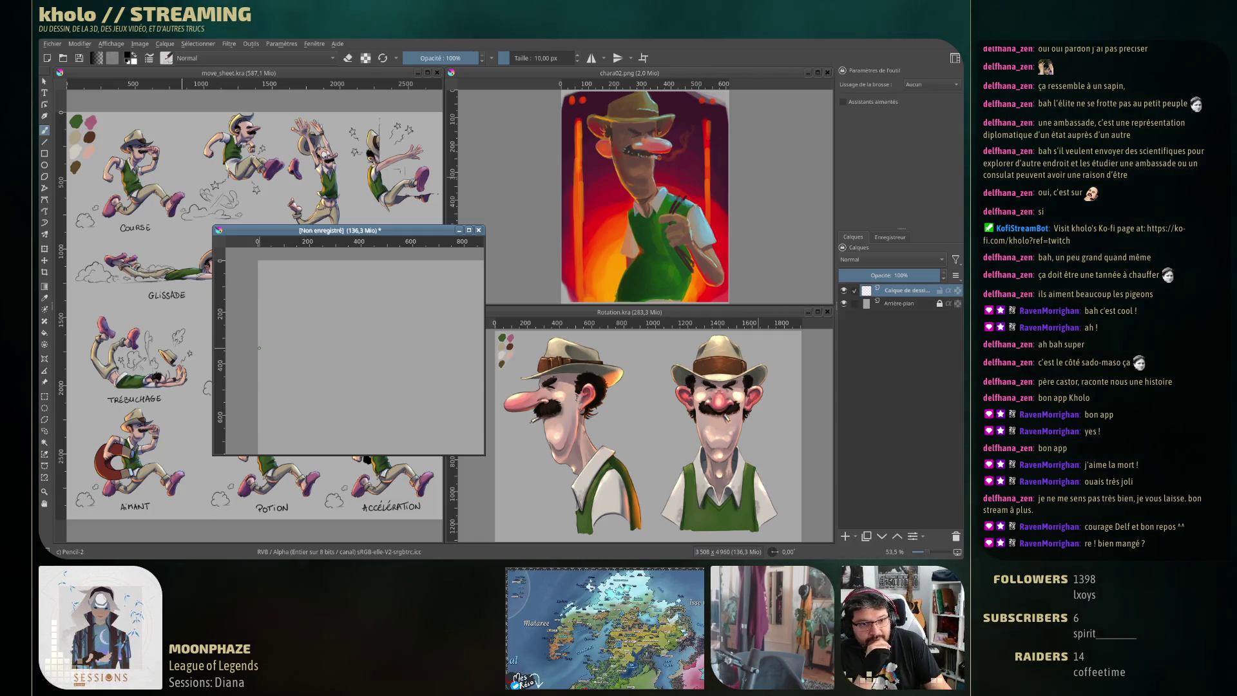
key(alt+Tab)
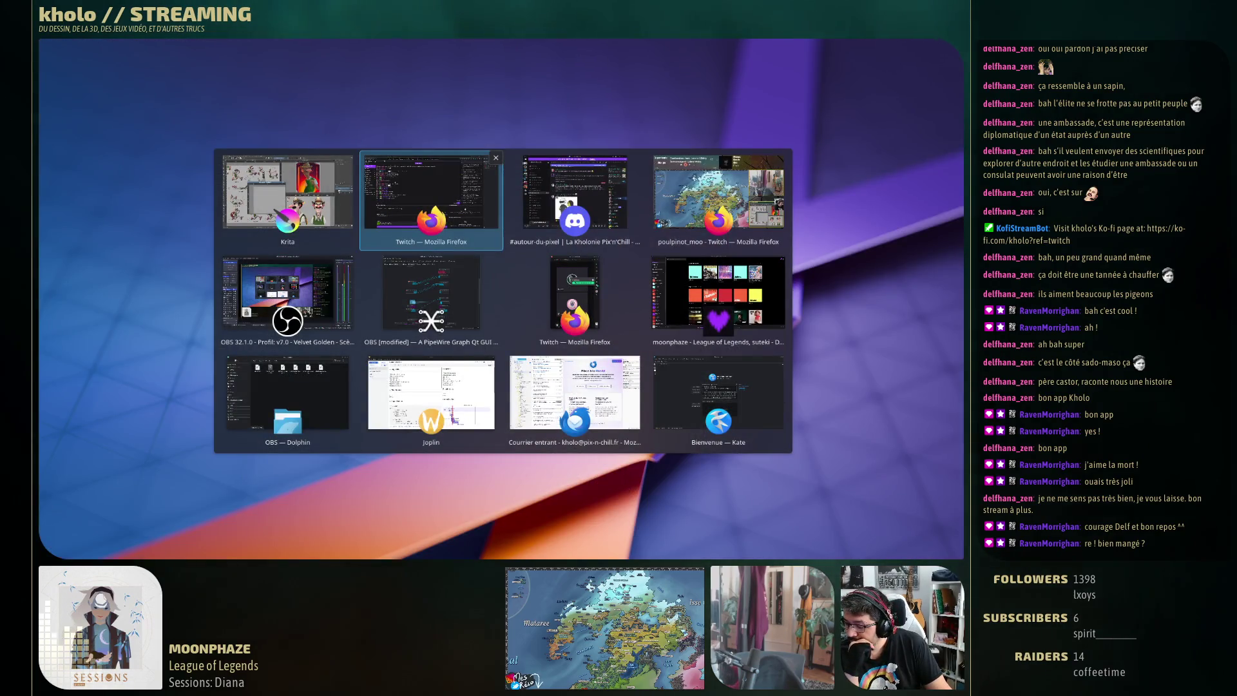
key(alt+shift+Tab)
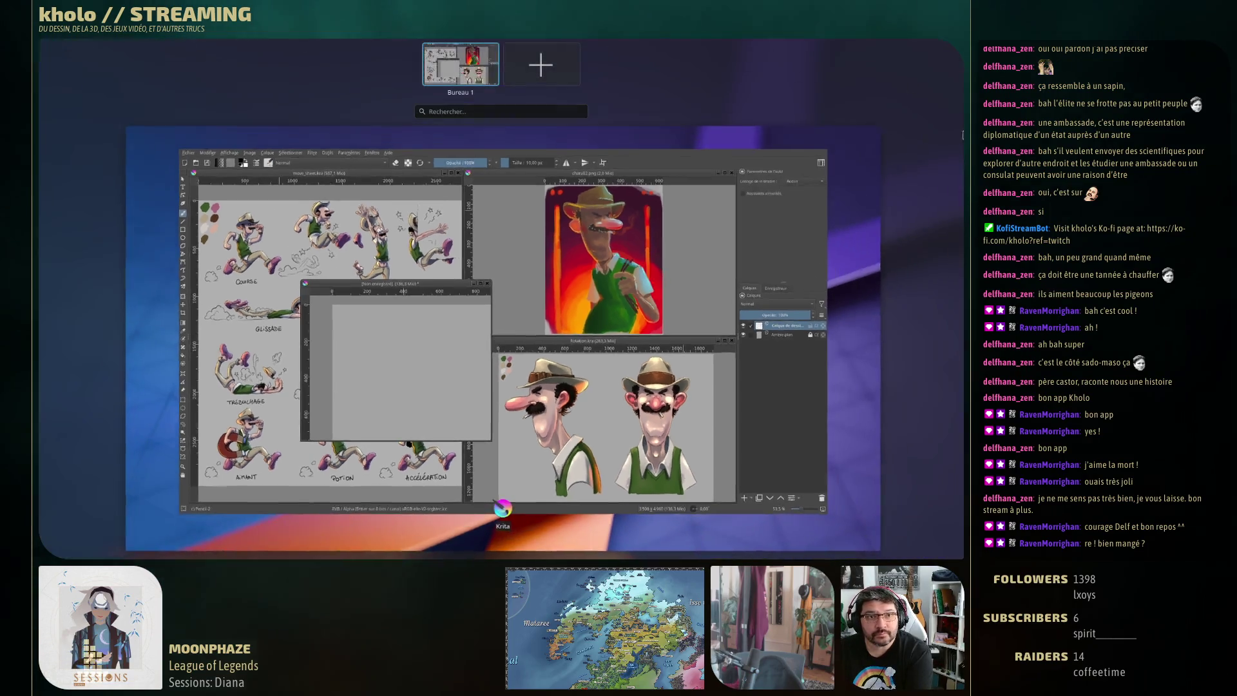
click(757, 62)
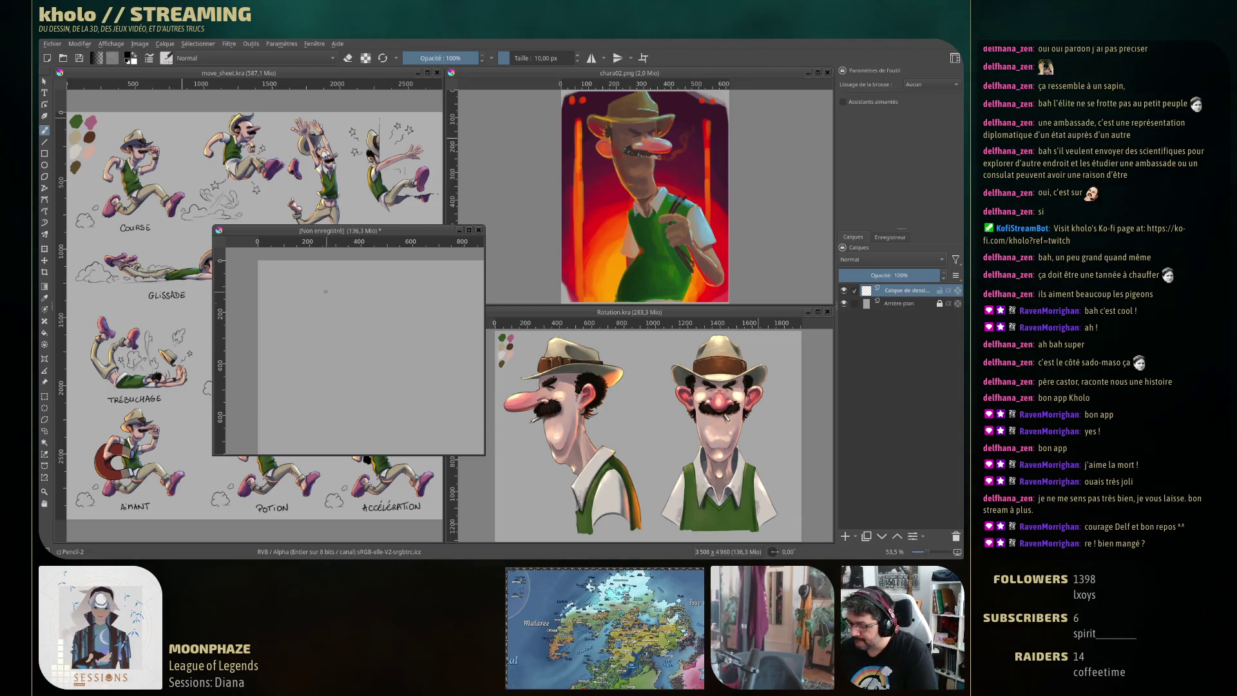
Pencil in the head outline with its arched top and a line marking the face
drag(321, 285, 314, 328)
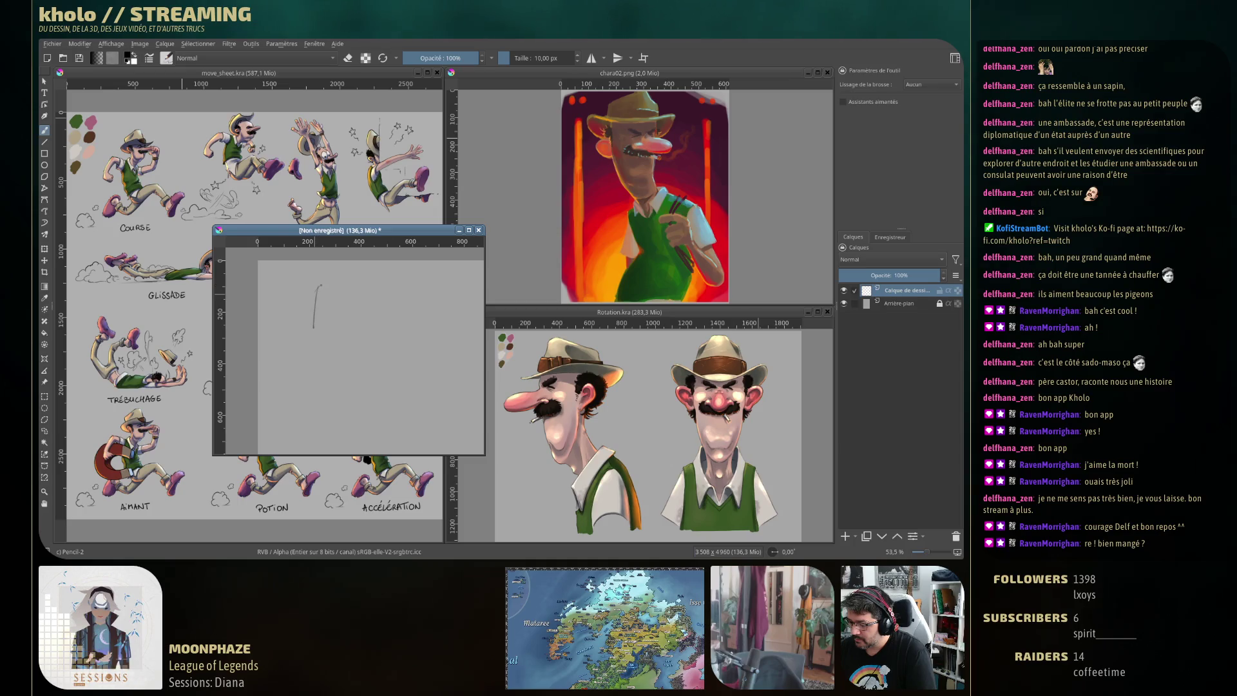
mouse_move(317, 281)
mouse_down()
mouse_move(367, 330)
mouse_move(310, 322)
mouse_up()
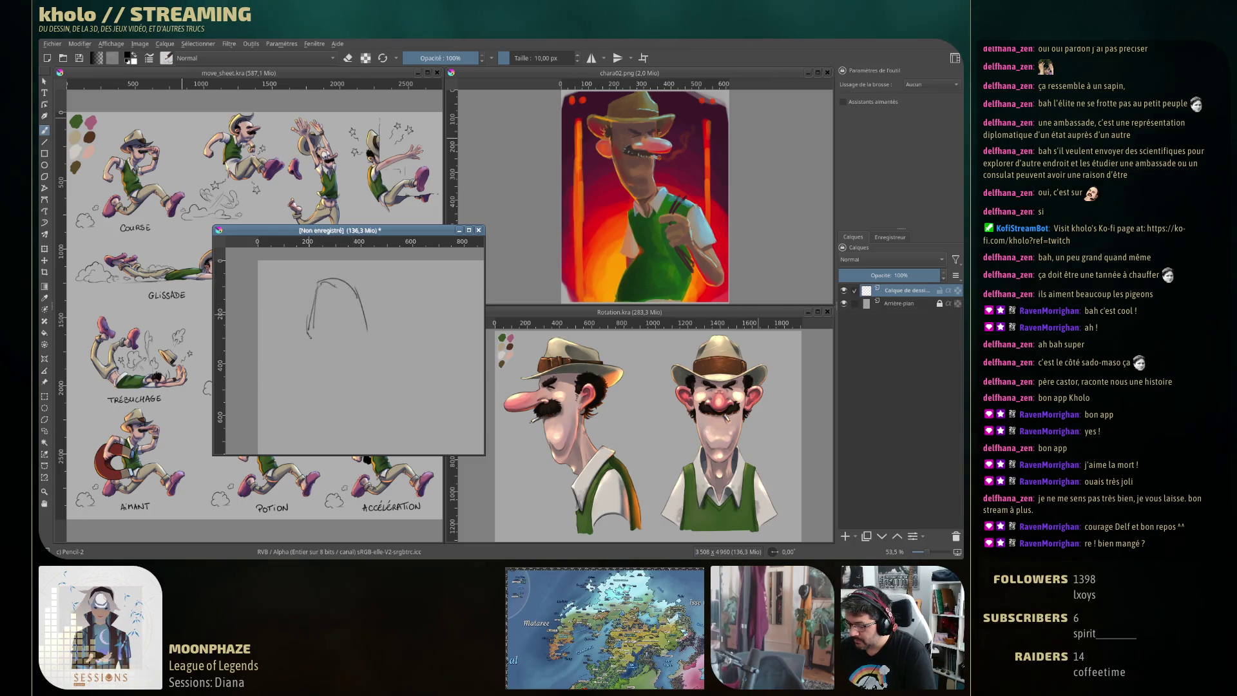
drag(320, 309, 362, 311)
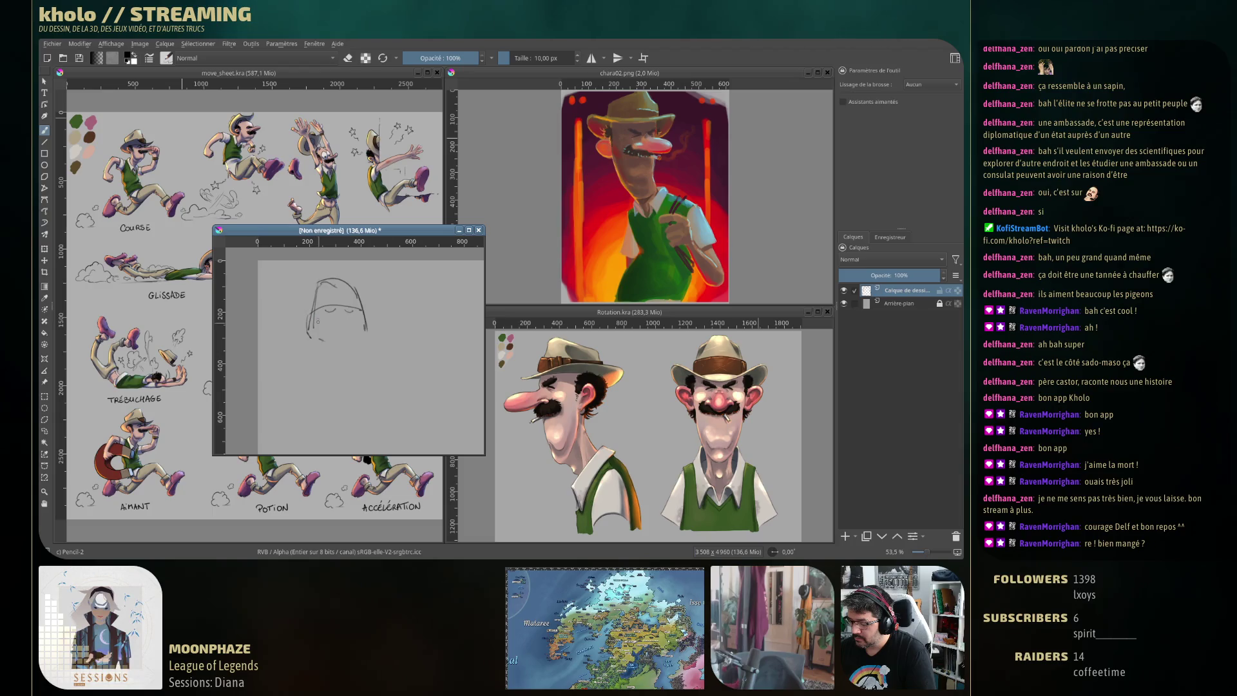
Sketch the body's sides, lower edge, an arm across the chest, the bottom and a chest curve
mouse_move(359, 332)
mouse_down()
mouse_move(364, 354)
mouse_move(303, 397)
mouse_up()
drag(375, 360, 381, 414)
drag(304, 409, 324, 446)
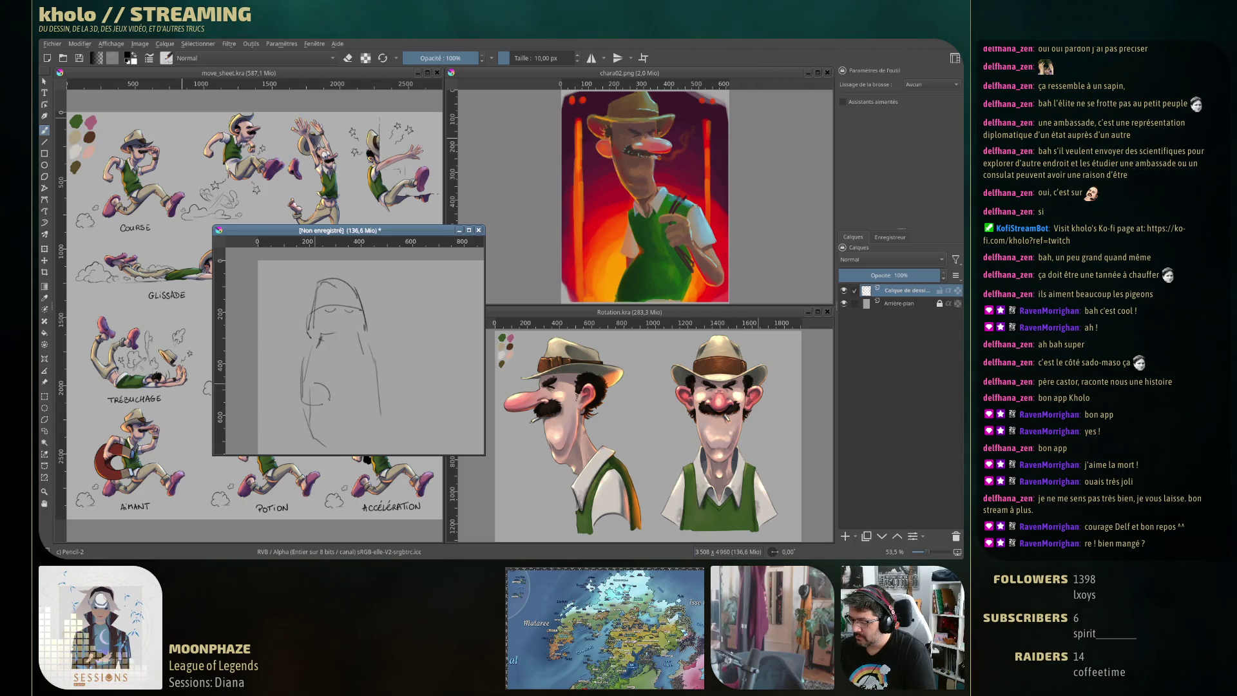
drag(373, 366, 316, 379)
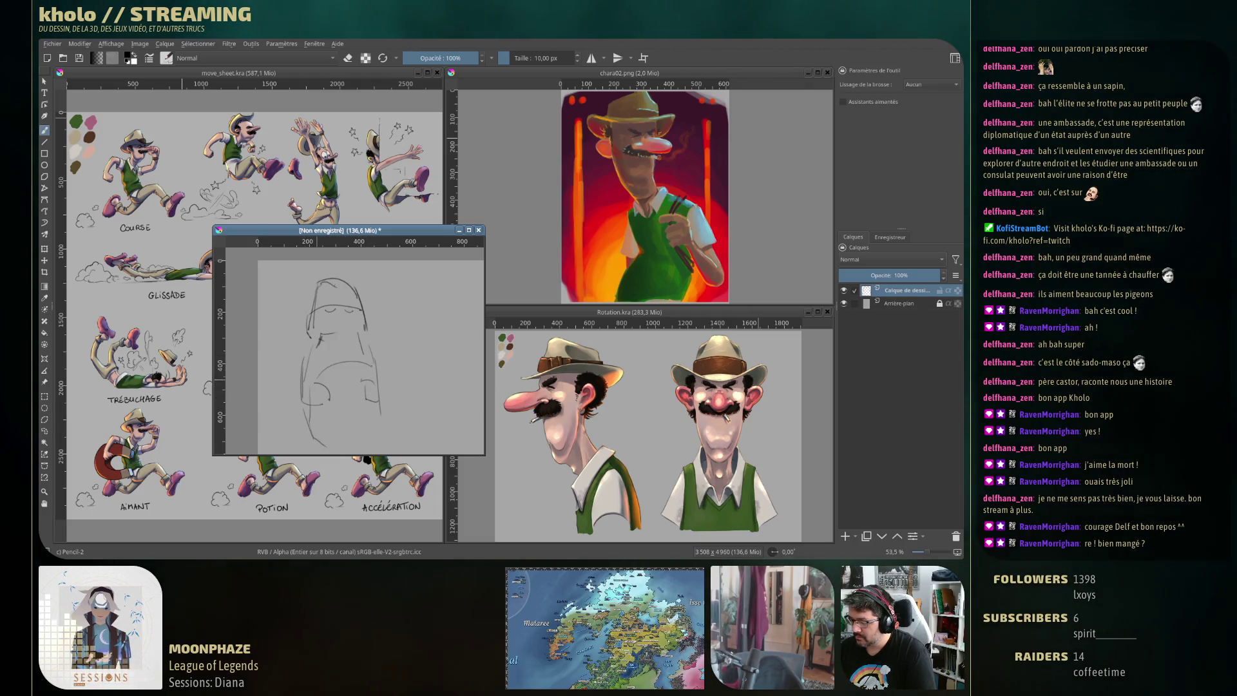
drag(320, 443, 371, 441)
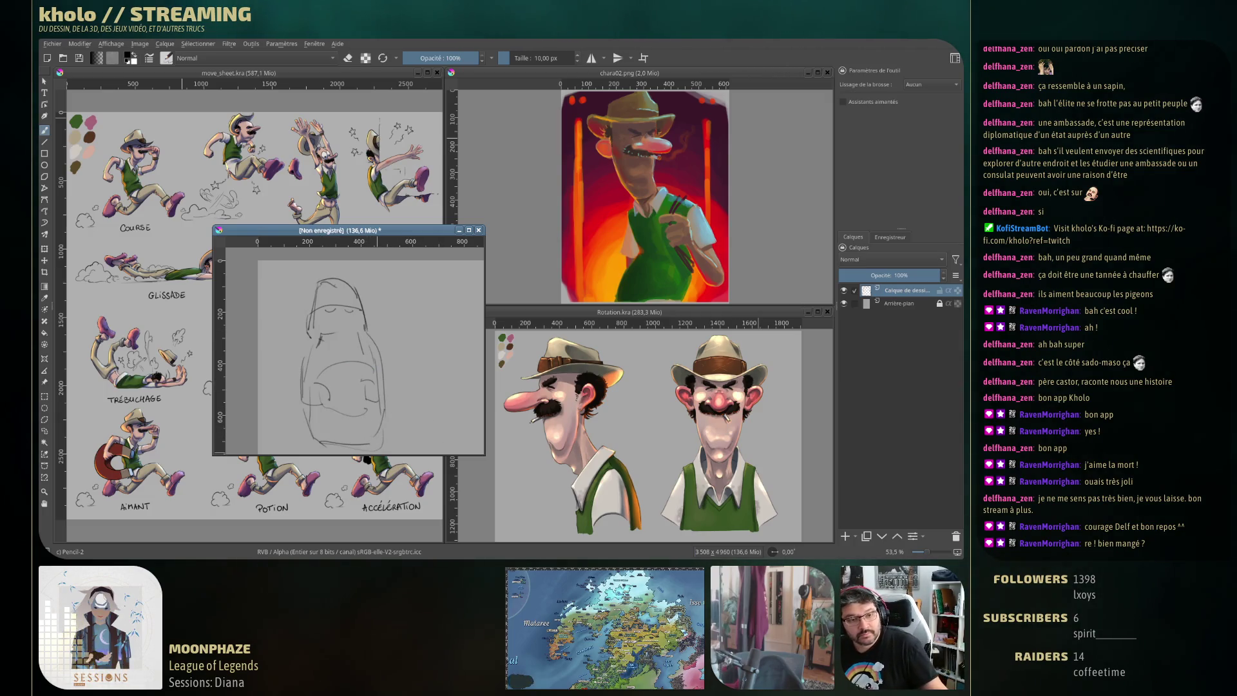
key(alt+Tab)
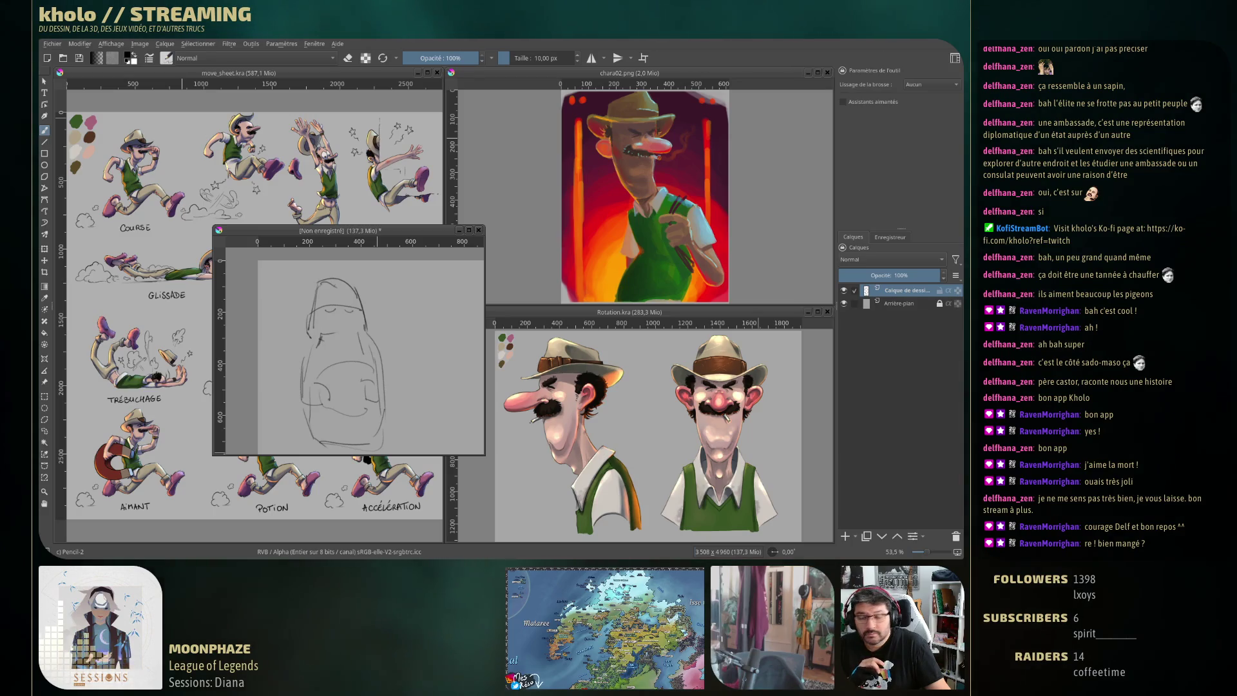
mouse_move(314, 342)
mouse_down()
mouse_move(364, 338)
mouse_move(321, 377)
mouse_move(329, 401)
mouse_move(349, 407)
mouse_up()
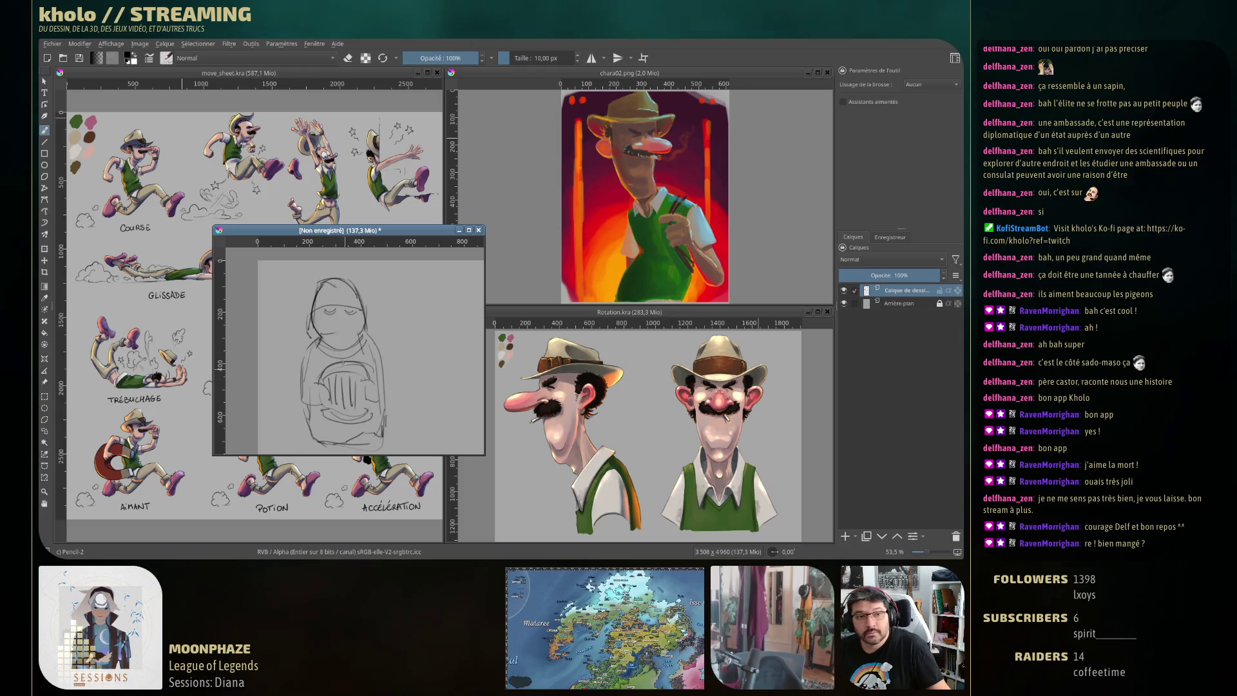
Add a nose to the figure's face, then sketch a detailed second head to its right
drag(339, 302, 336, 322)
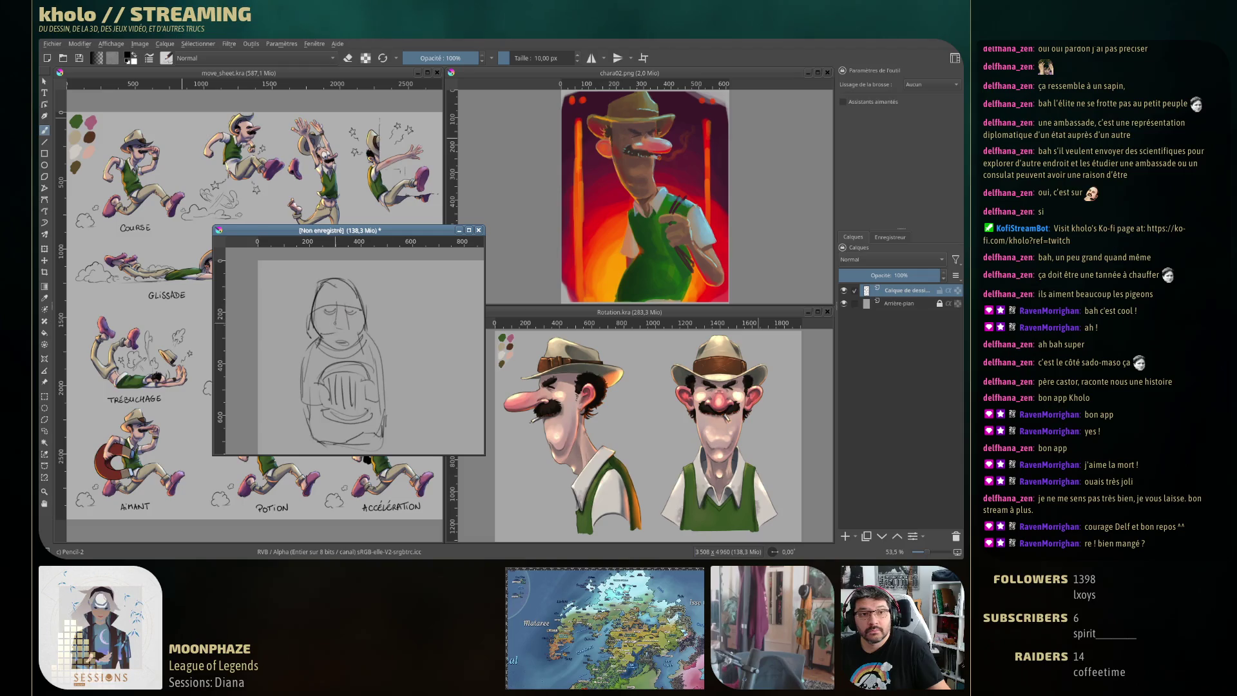
drag(367, 360, 341, 337)
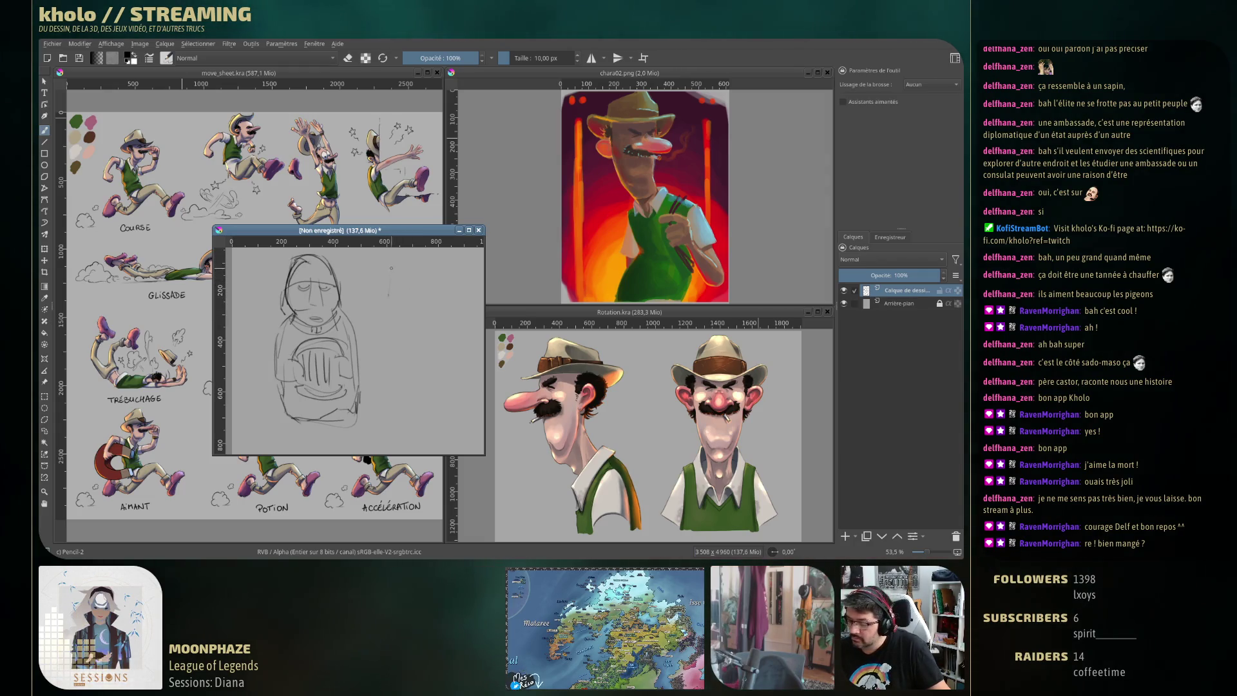
mouse_move(399, 266)
mouse_down()
mouse_move(387, 294)
mouse_move(420, 256)
mouse_move(432, 267)
mouse_move(385, 313)
mouse_move(439, 322)
mouse_move(394, 309)
mouse_up()
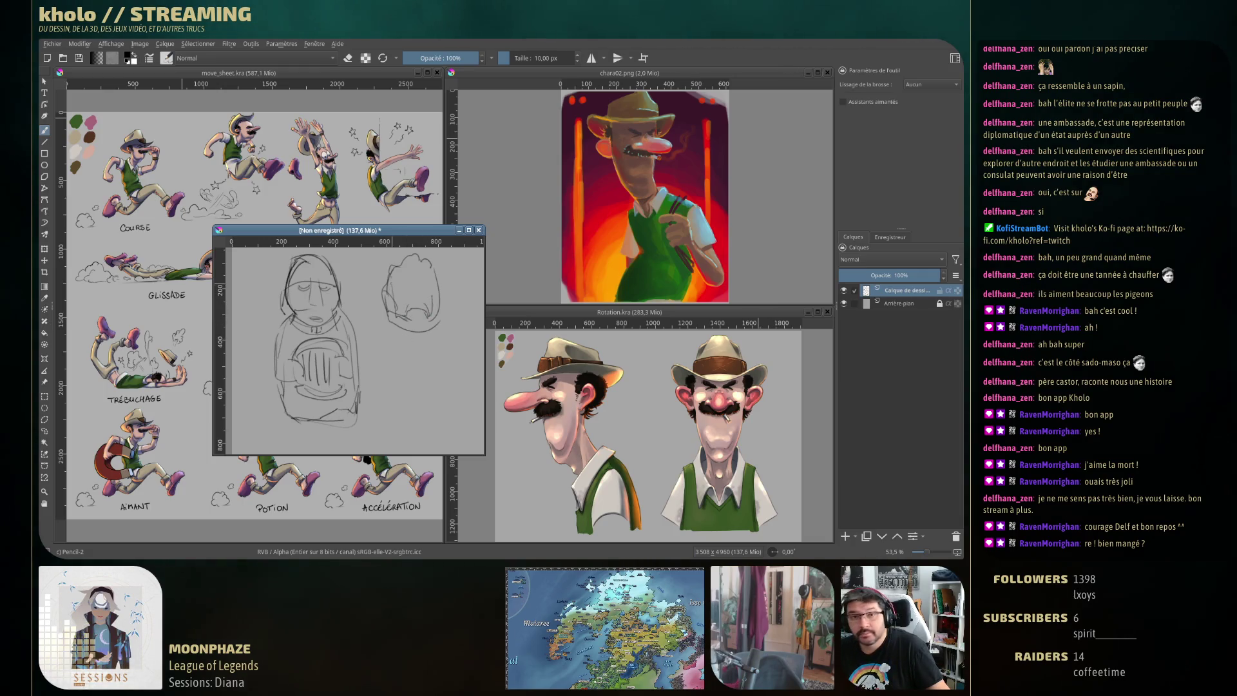
drag(392, 302, 421, 315)
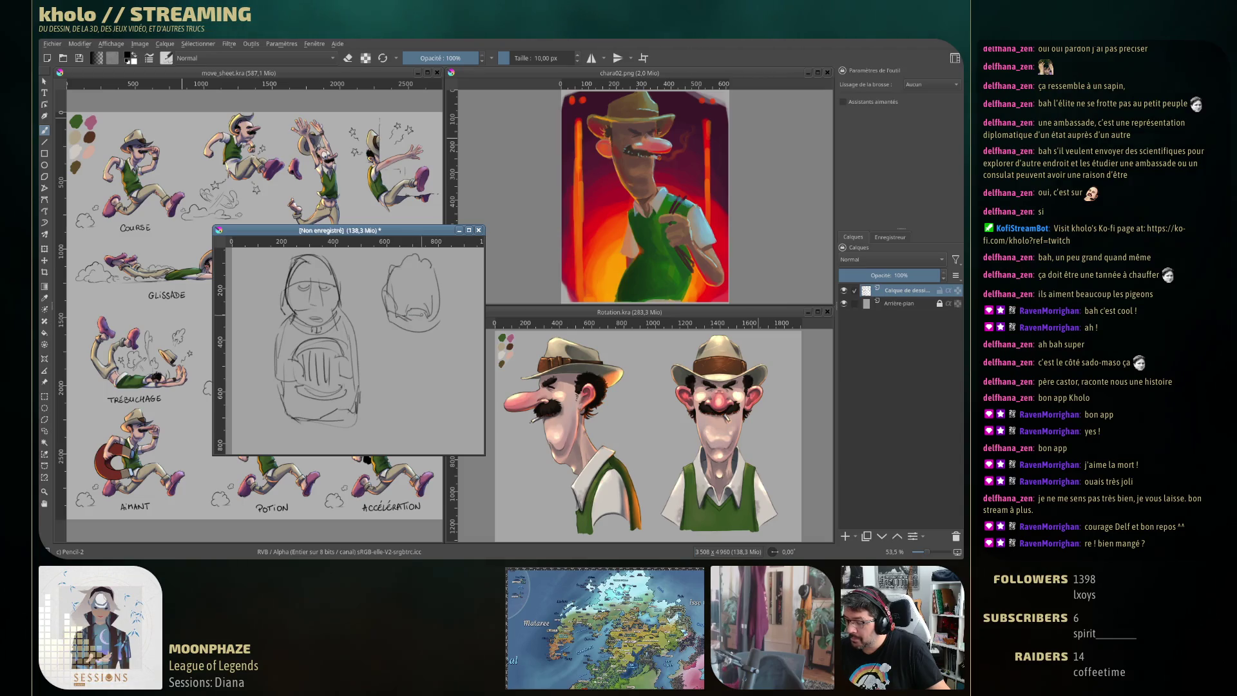